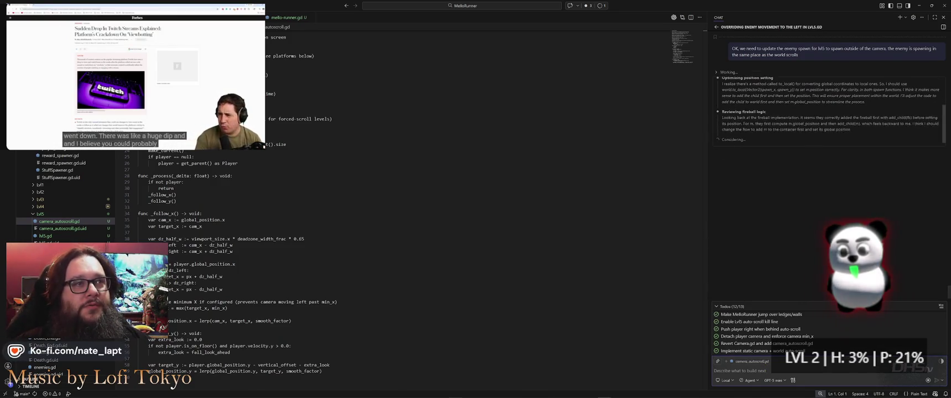
Step: Switch to Godot, pan and zoom around the level view, and pause the news video
mouse_move(40, 138)
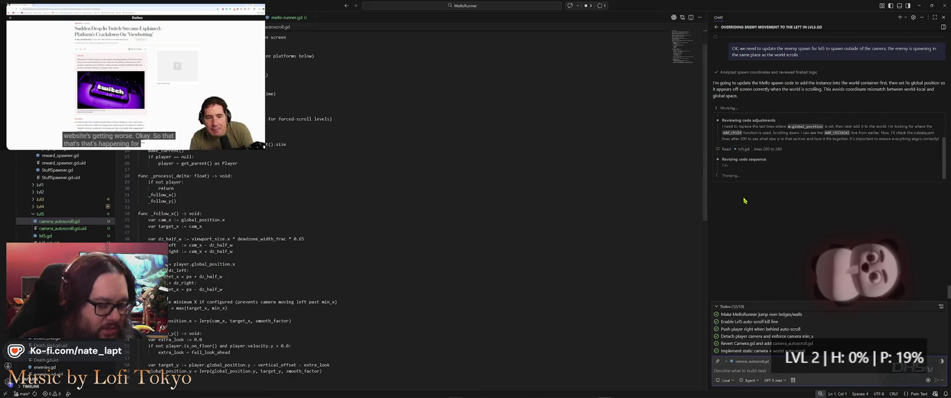
key("alt+Tab")
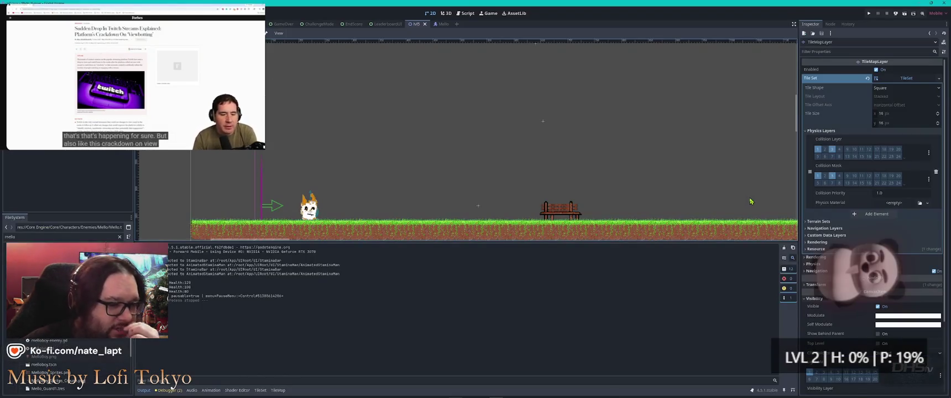
scroll(442, 182, "down", 5)
left_click_drag(437, 155, 371, 150)
left_click_drag(605, 153, 372, 155)
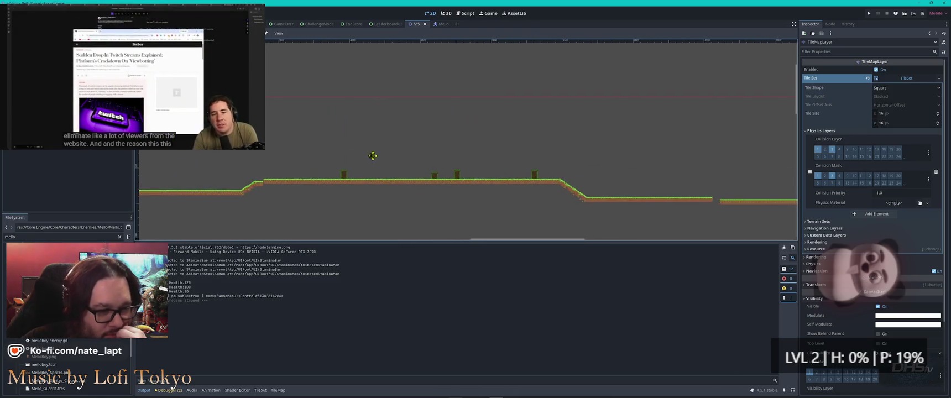
left_click_drag(658, 187, 401, 178)
scroll(527, 177, "down", 2)
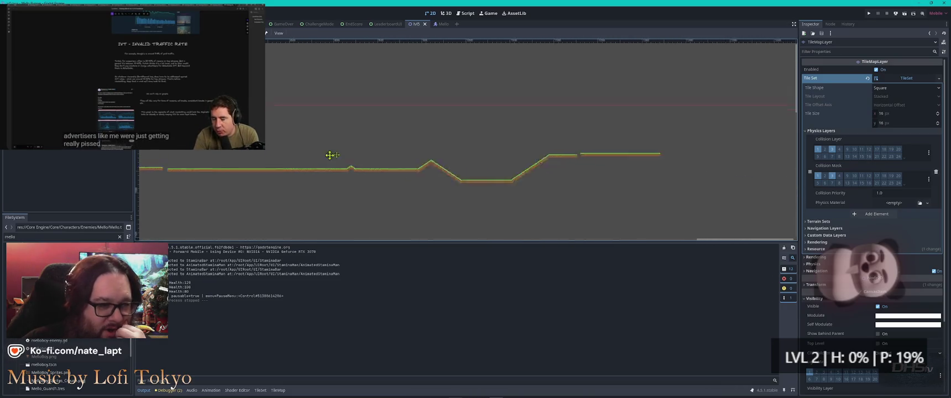
scroll(470, 142, "up", 2)
scroll(448, 147, "left", 3)
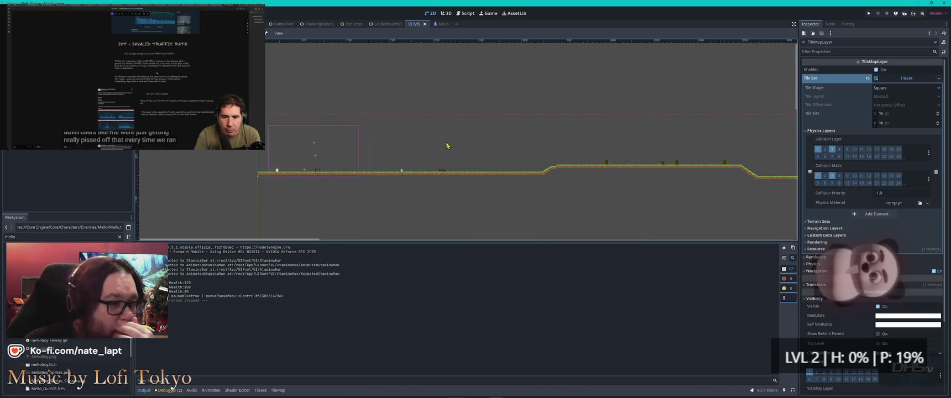
scroll(387, 147, "up", 2)
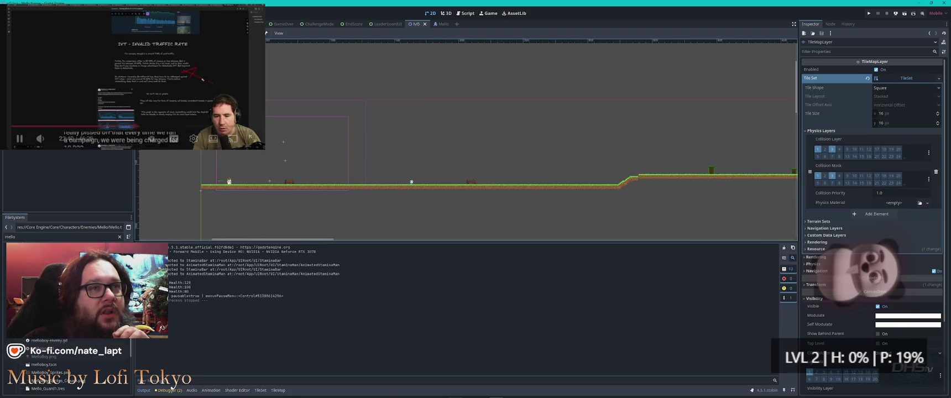
left_click(151, 80)
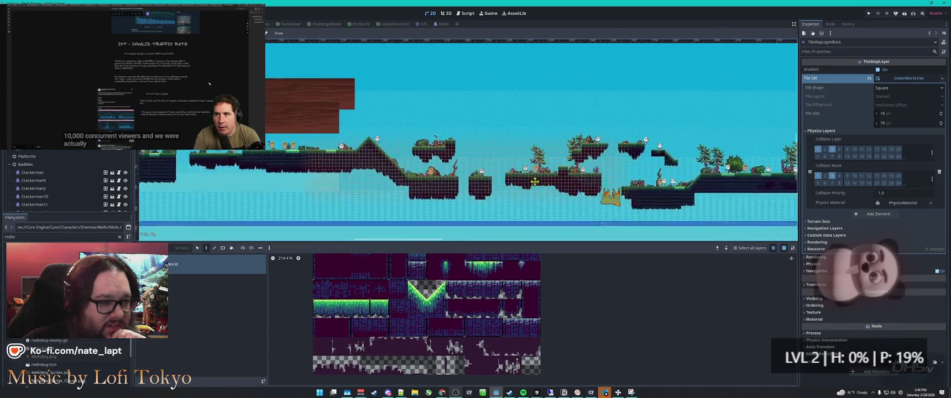
Step: Scroll across the GreenWorld level layout, then bring up the lvl5 level scene
scroll(523, 187, "up", 3)
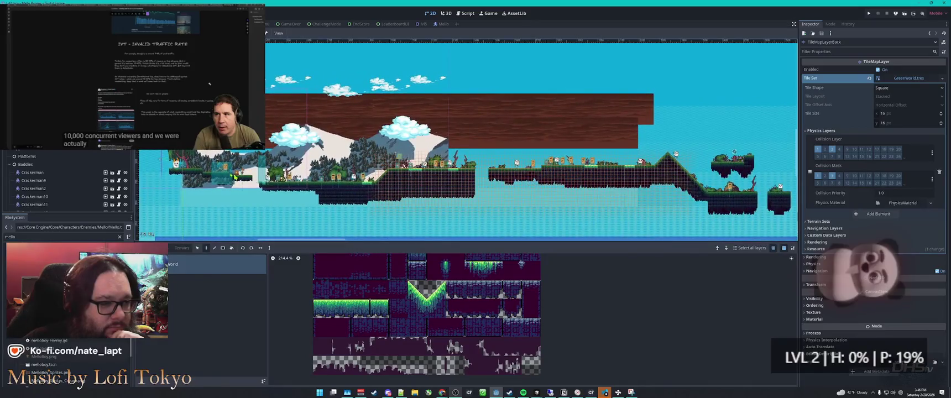
scroll(241, 178, "up", 5)
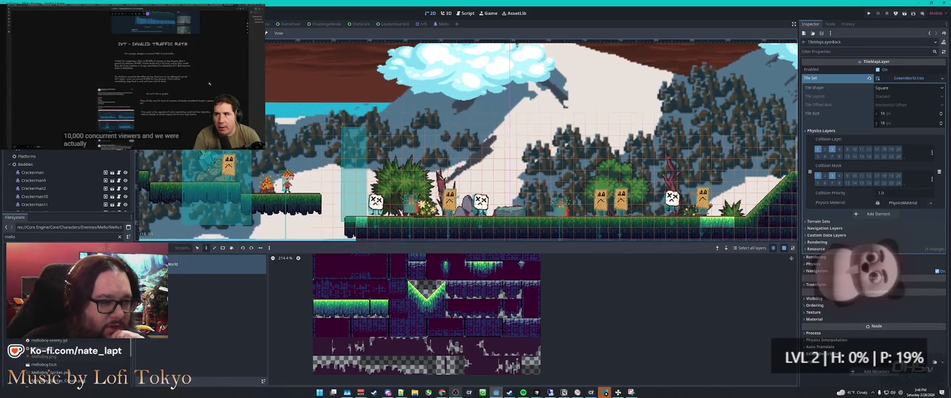
scroll(340, 142, "left", 3)
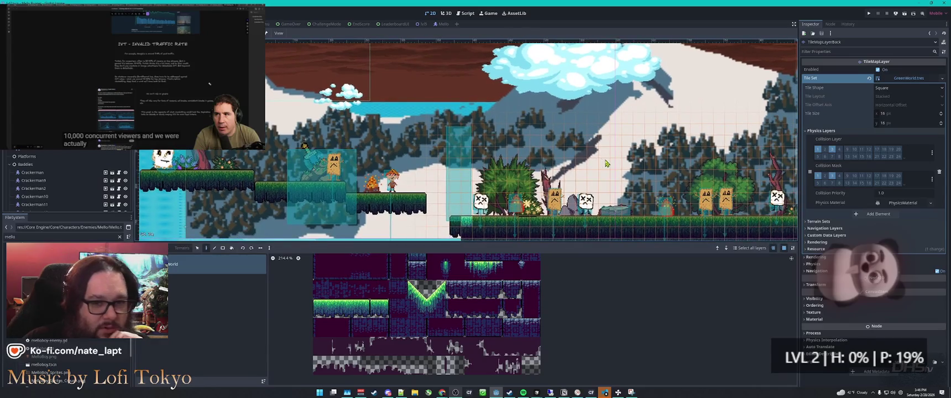
scroll(607, 164, "right", 5)
scroll(272, 134, "up", 3)
scroll(427, 143, "down", 5)
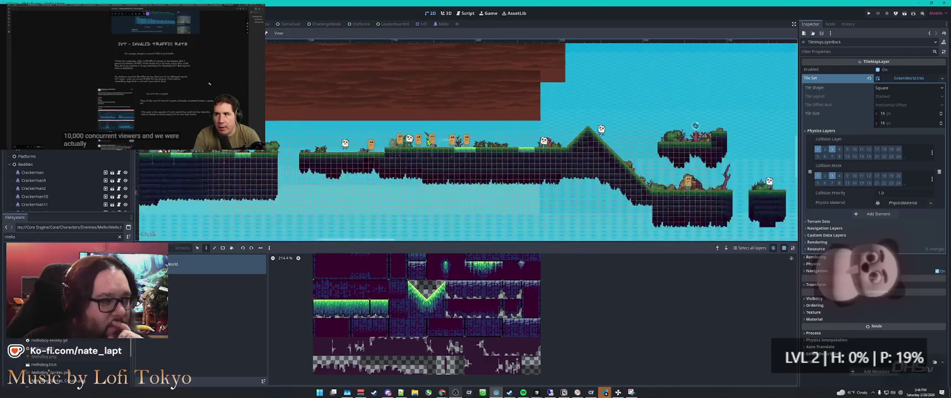
left_click(421, 25)
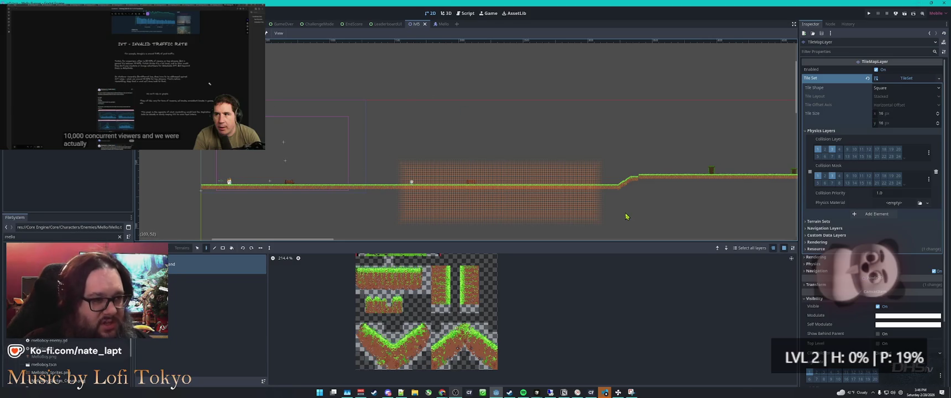
Step: Switch to Cursor to read the agent's summary of the lvl5.gd Mello spawn fix
key("alt+Tab")
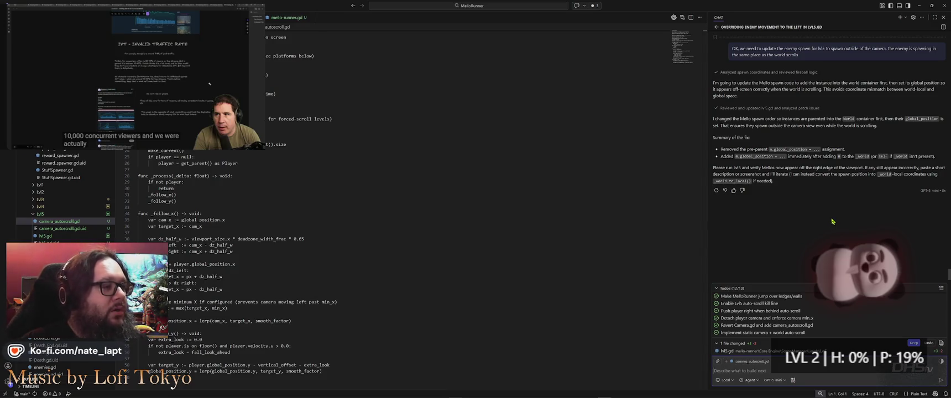
Step: Enable collision Layer bit 3 on the Player node, save the scene, and run with F5
key("alt+Tab")
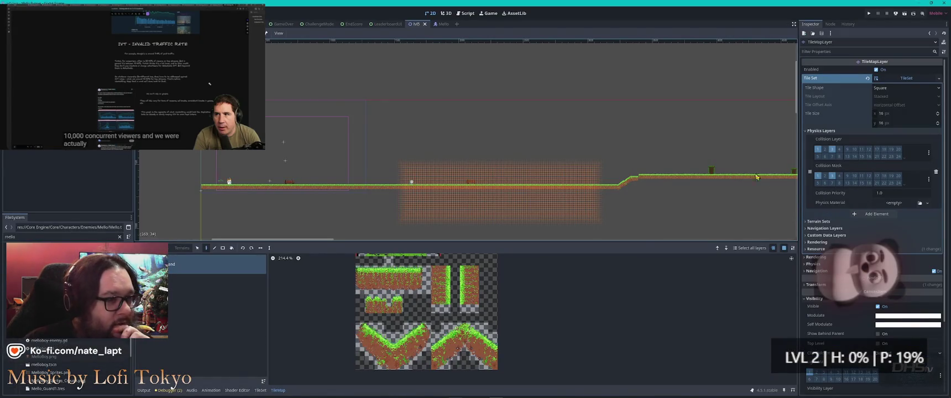
left_click(34, 34)
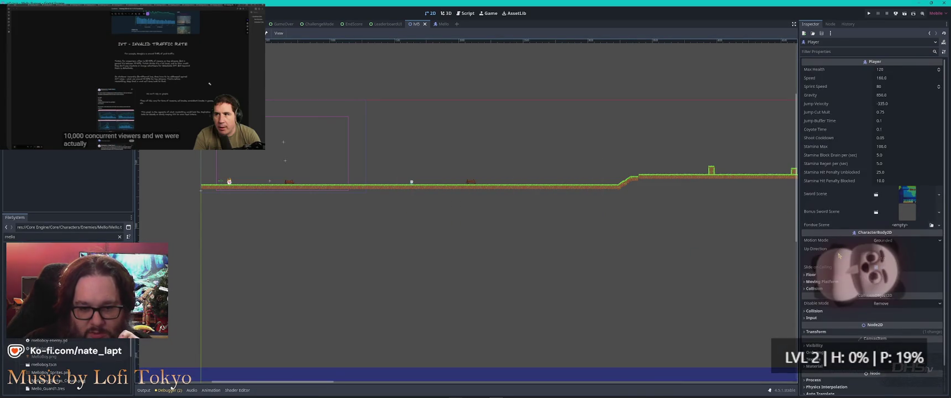
scroll(841, 309, "down", 3)
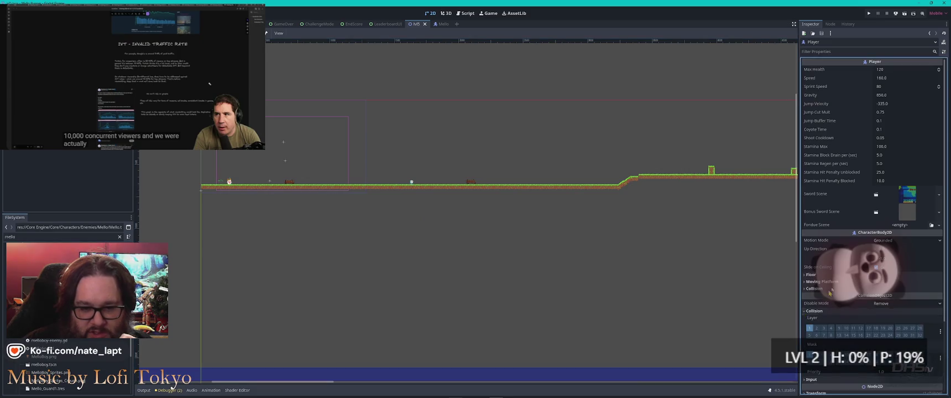
left_click(814, 220)
left_click(823, 236)
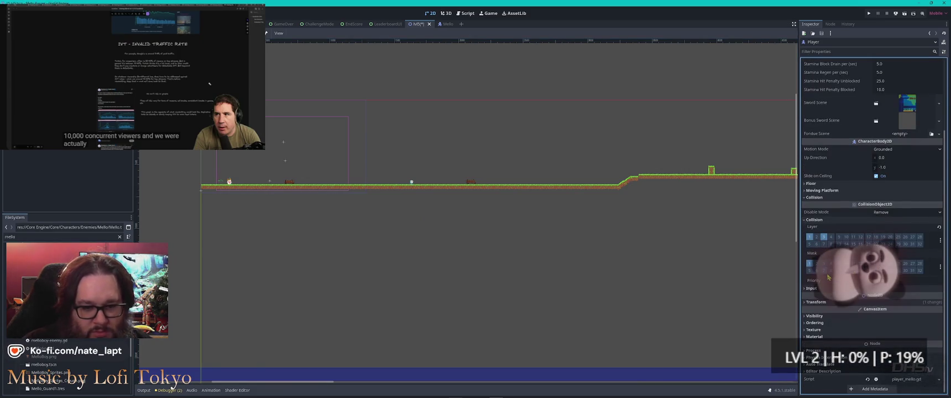
key("ctrl+s")
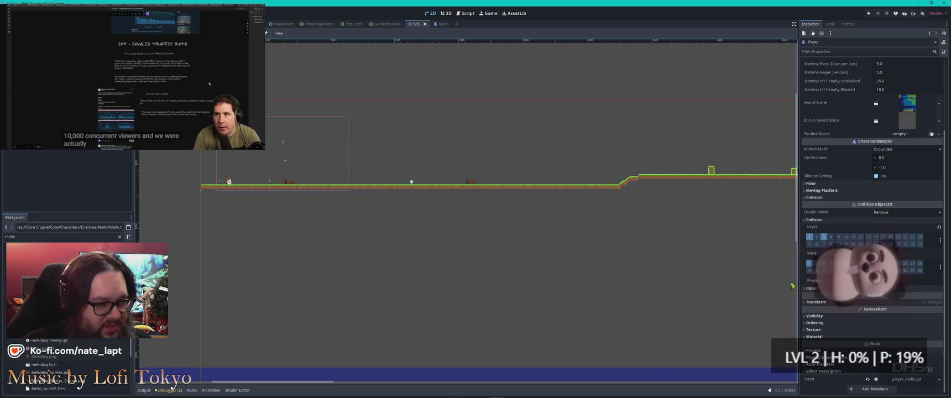
key("F5")
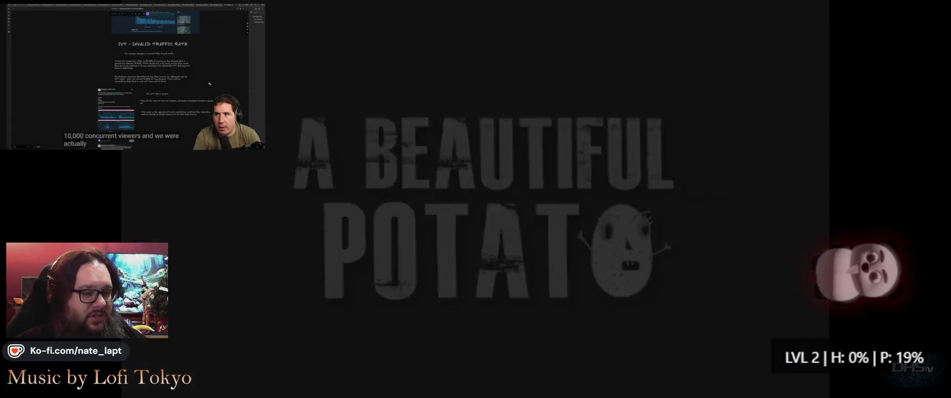
Step: Start the level, pause it, stop the game with F8, and switch to Cursor
key("Return")
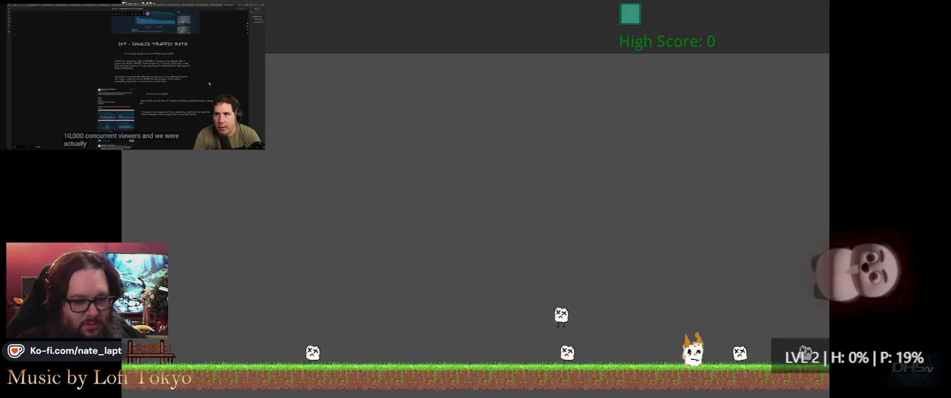
key("Escape")
key("F8")
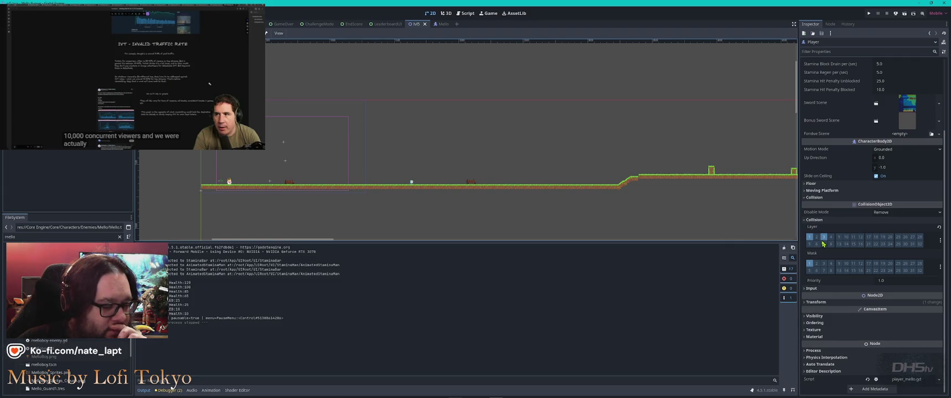
key("alt+Tab")
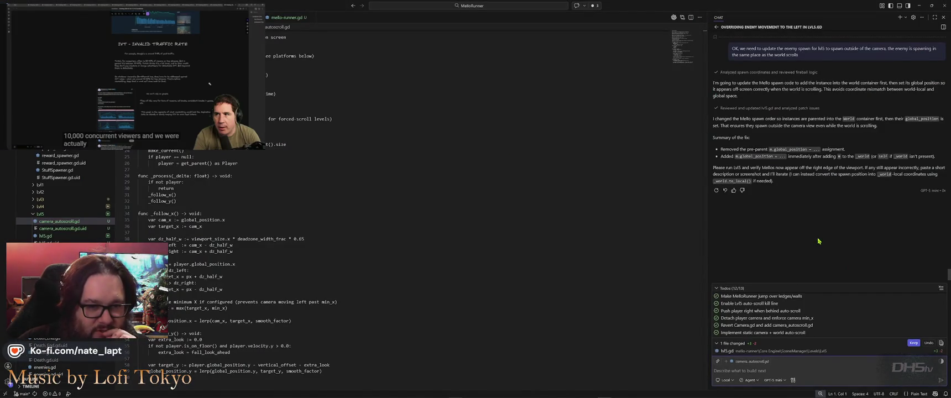
Step: Open the agent's lvl5.gd changes and inspect the new global_position line 203
left_click(751, 352)
scroll(420, 259, "down", 8)
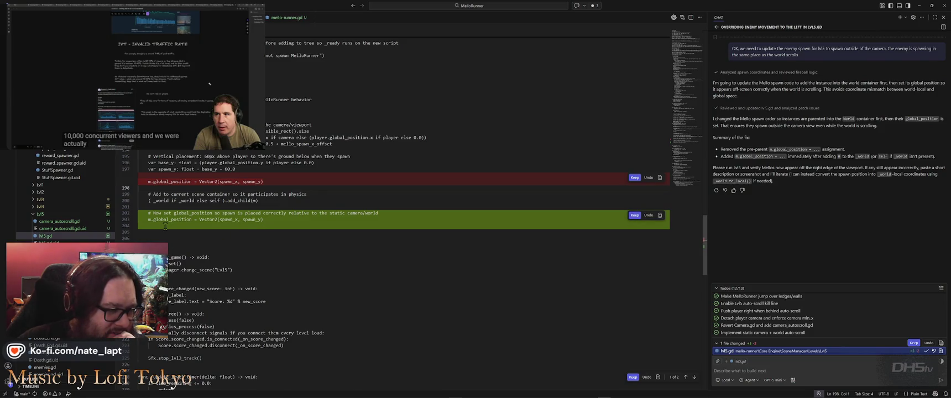
left_click_drag(147, 219, 253, 220)
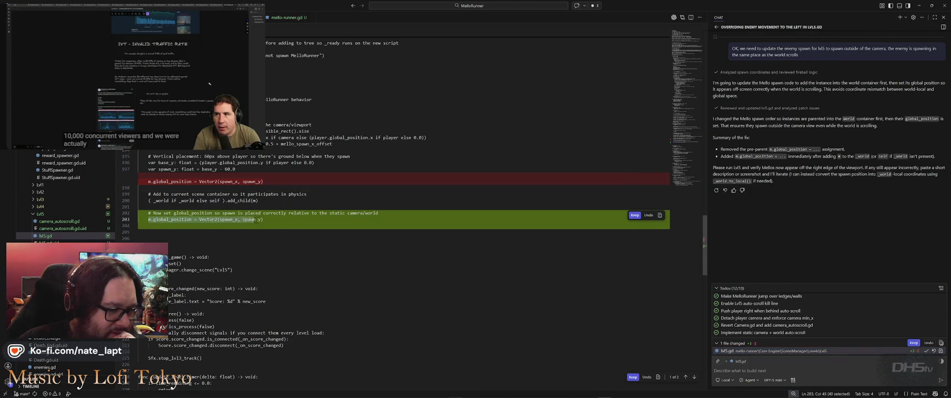
left_click(278, 220)
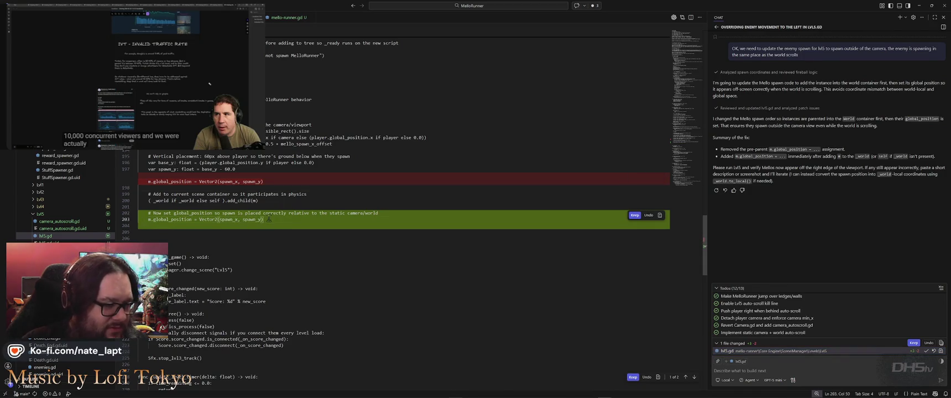
key("shift+Home")
key("ctrl+f")
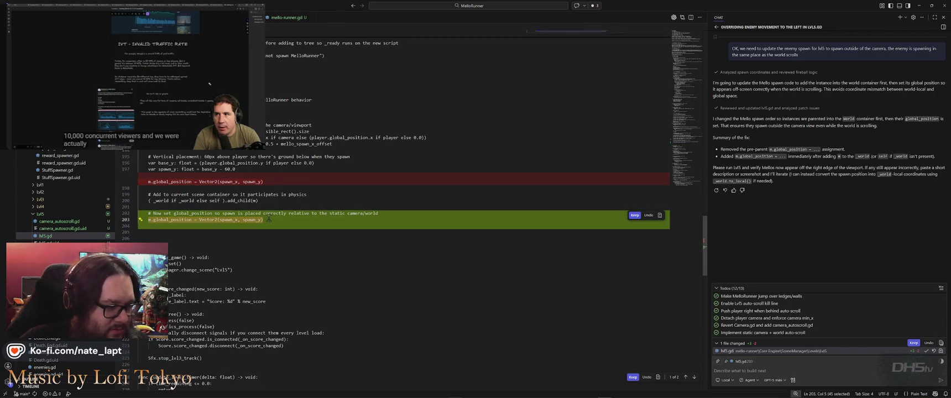
key("Escape")
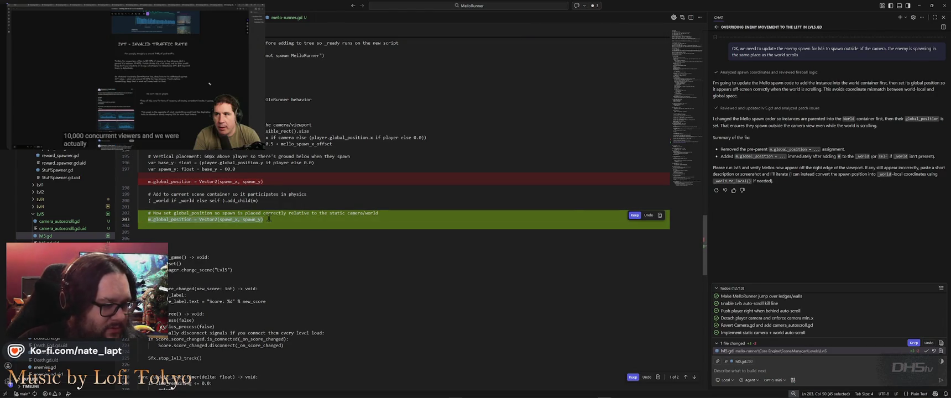
left_click(195, 188)
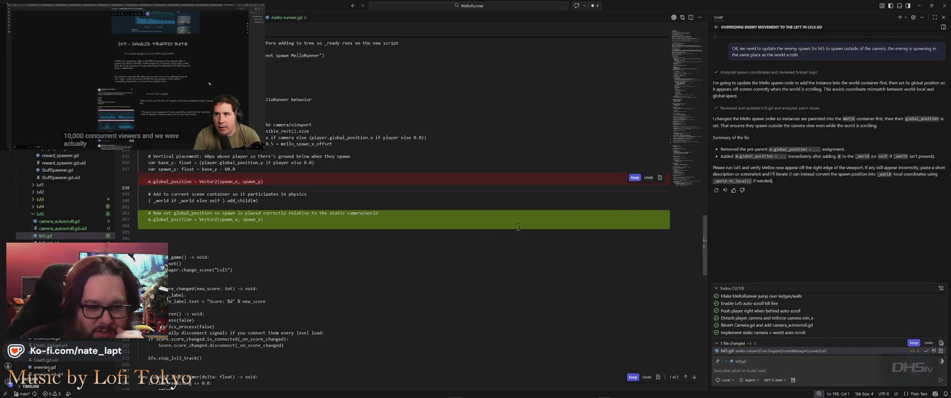
Step: Scroll through lvl5.gd's auto-scroll exports, then return to the Godot editor
scroll(658, 261, "down", 7)
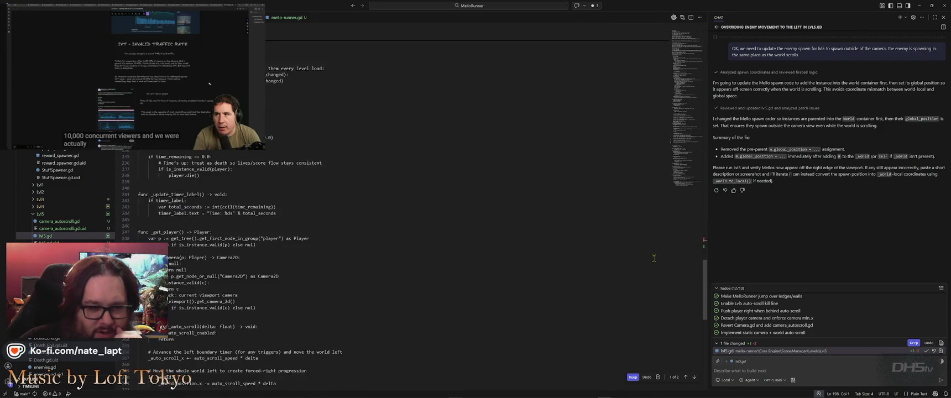
scroll(654, 258, "up", 3)
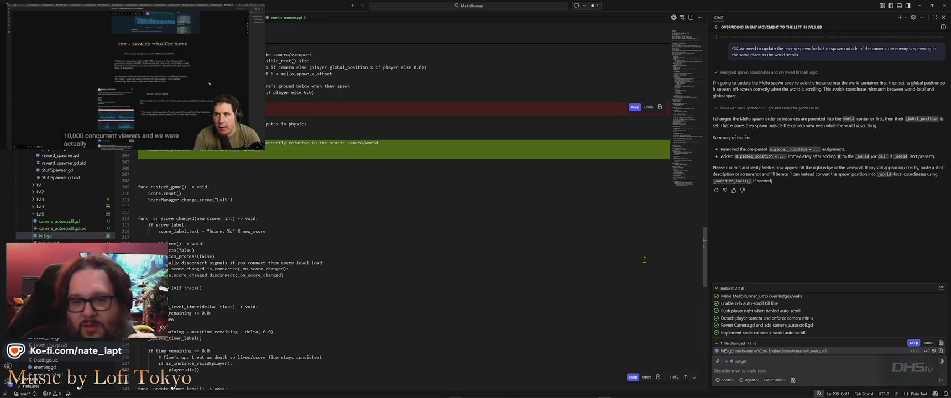
scroll(602, 262, "up", 20)
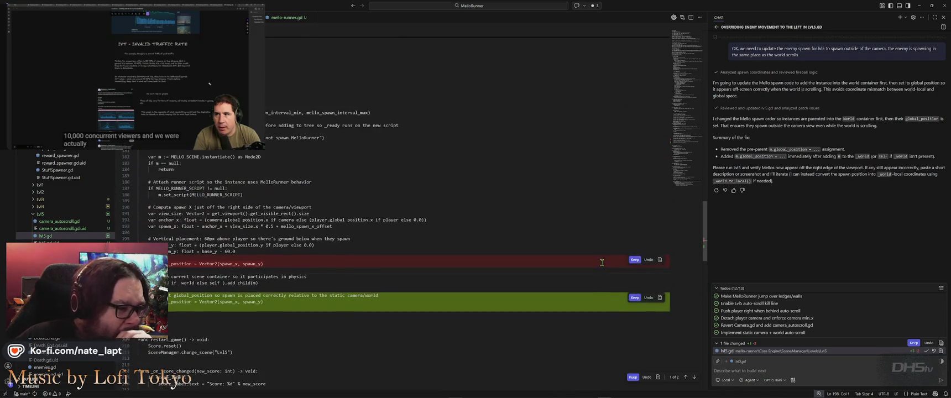
scroll(599, 261, "up", 20)
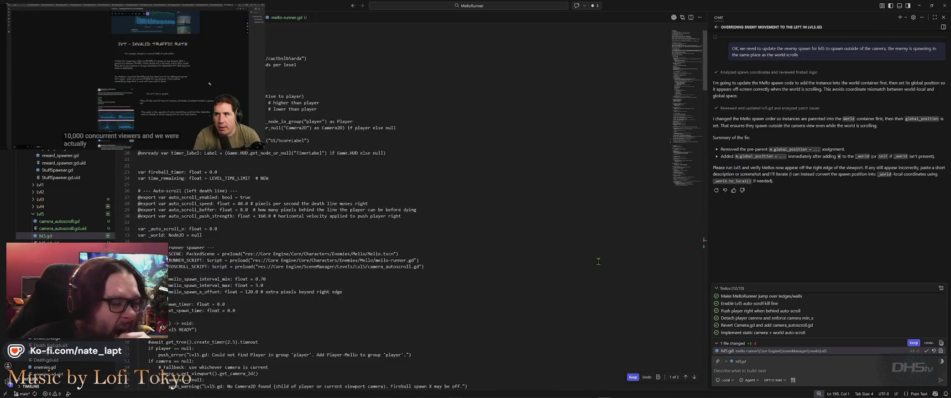
scroll(598, 261, "down", 1)
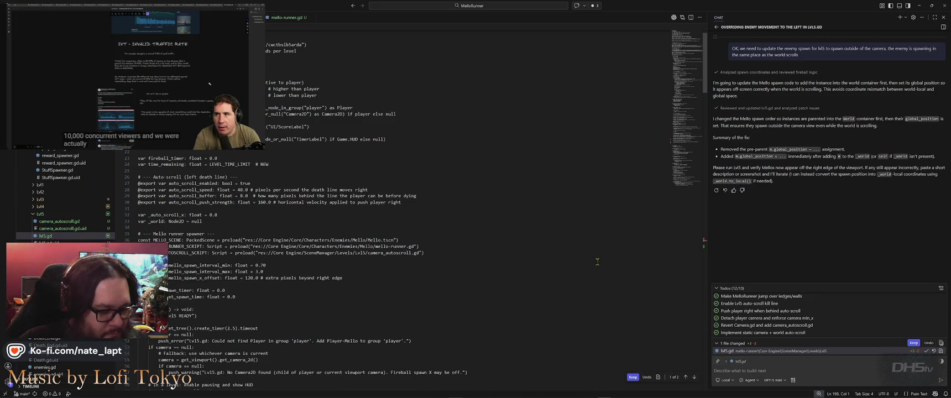
key("alt+Tab")
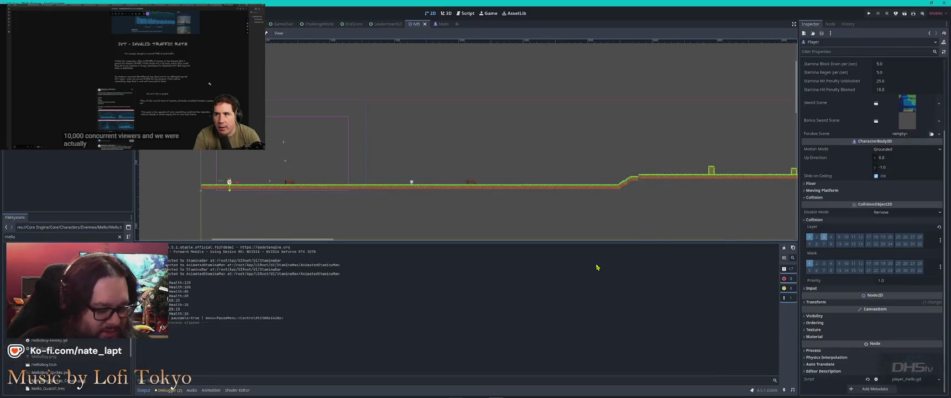
Step: Run the game with F5, locate its window, and start playing from the main menu
key("F5")
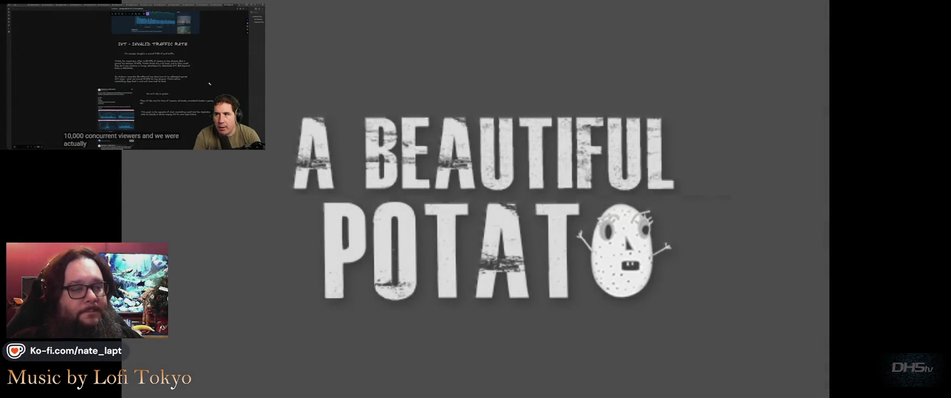
key("alt+Tab")
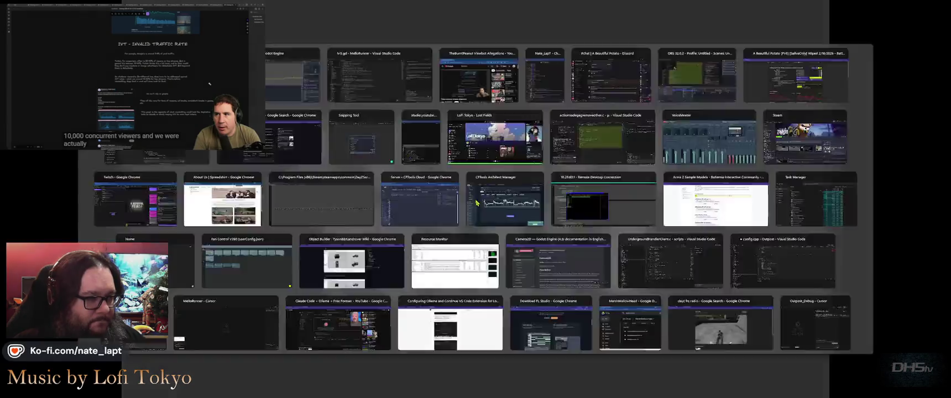
key("alt+Tab")
key("Escape")
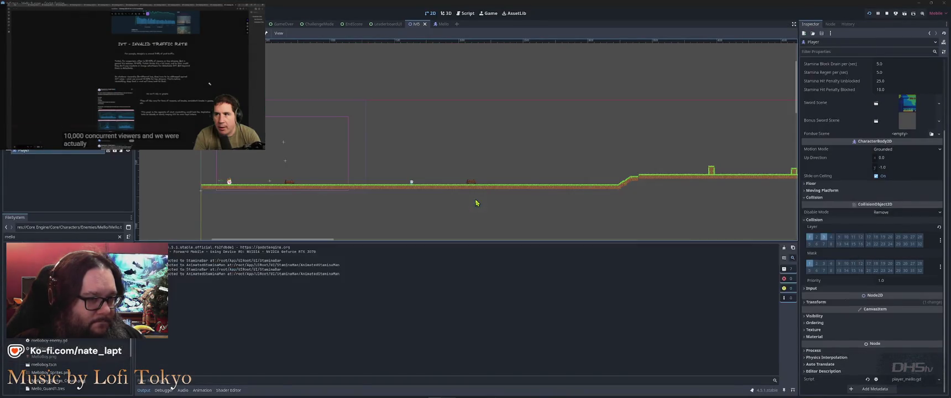
key("alt+Tab")
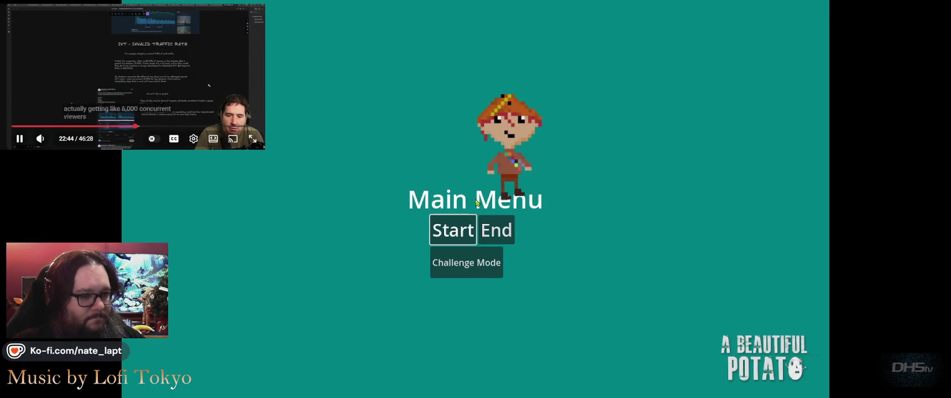
left_click(453, 229)
Step: Run and jump past enemies and fireballs to a 4000 high score, then pause and exit
key("Right")
key("Right")
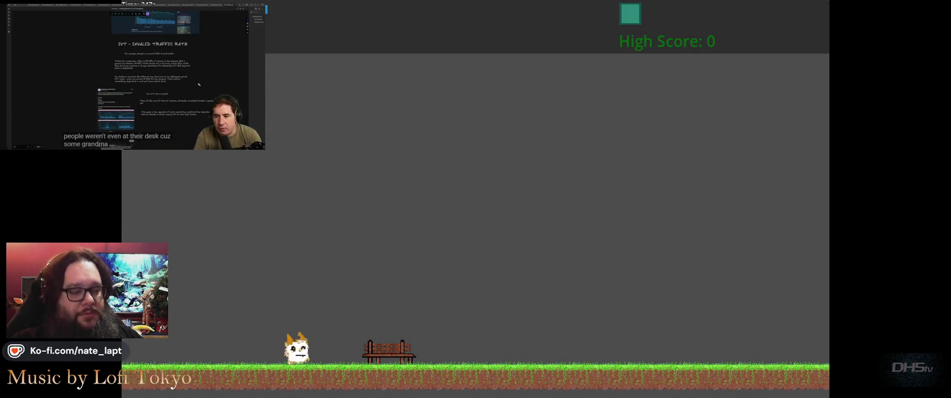
key("Up")
key("Right")
key("Right")
key("Up")
key("Right")
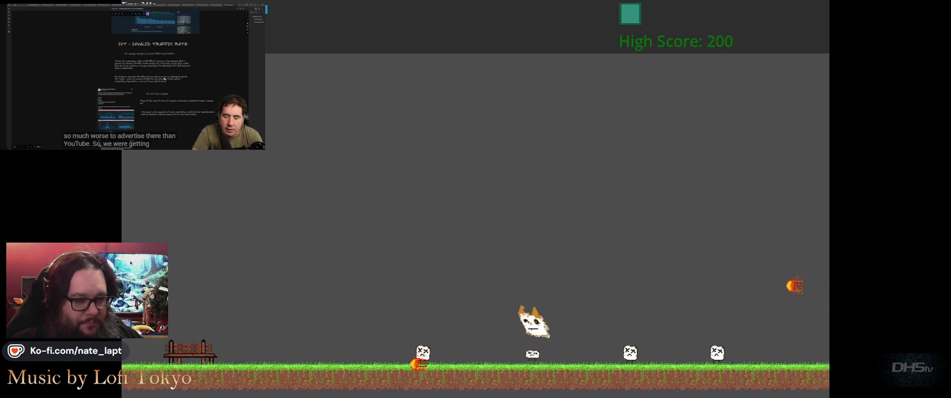
key("Up")
key("Right")
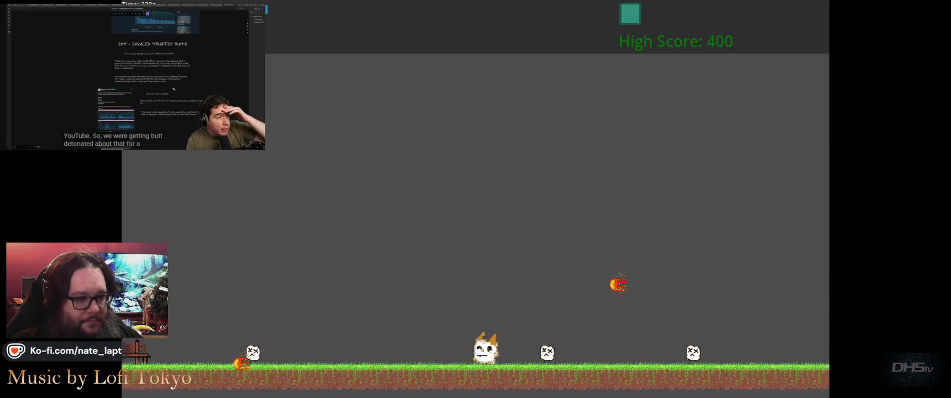
key("Up")
key("Up")
key("Up")
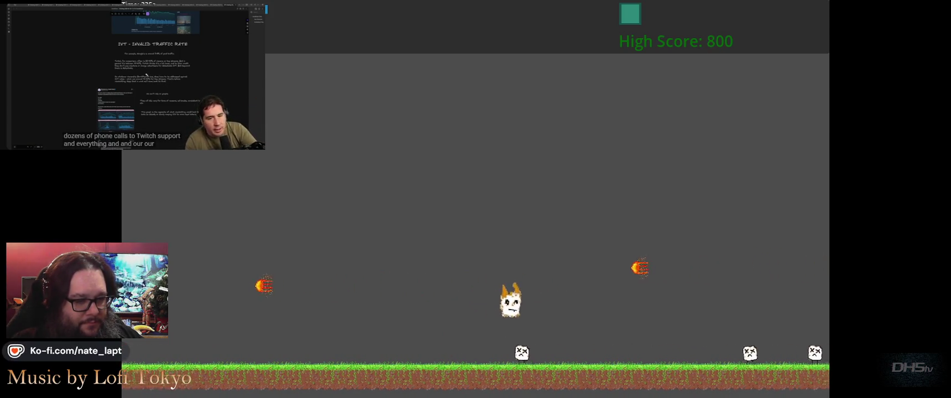
key("Up")
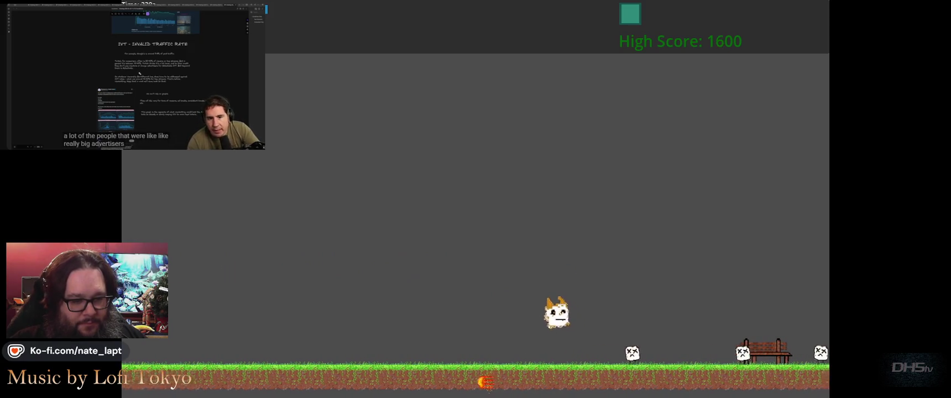
key("Up")
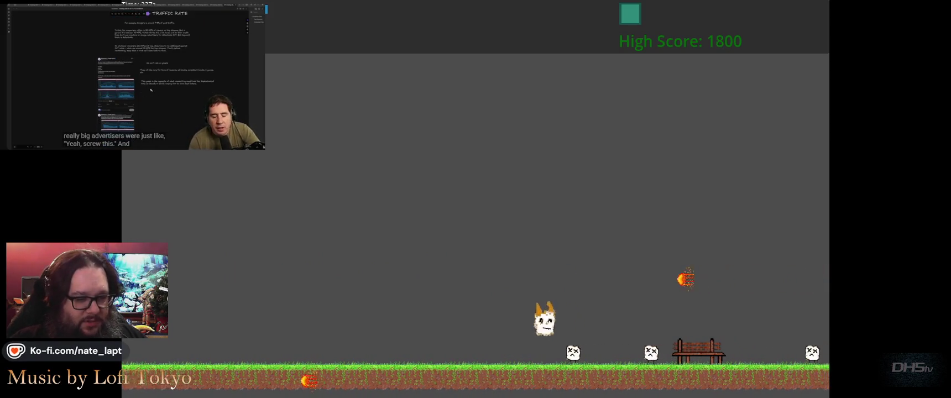
key("Up")
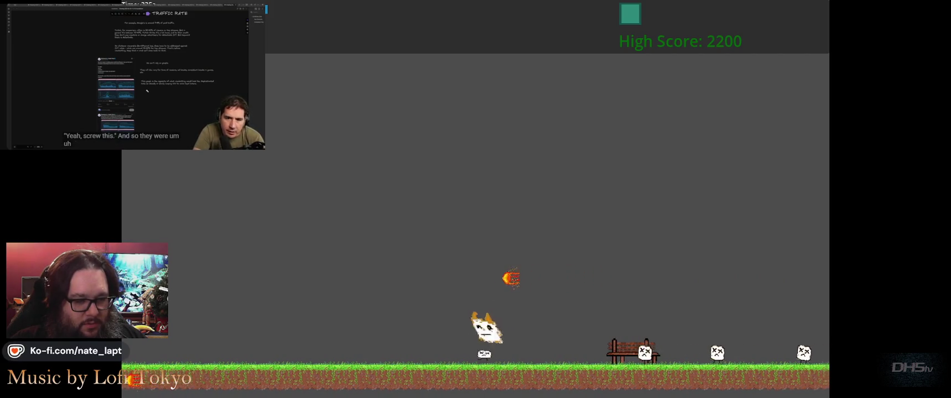
key("Up")
key("Up")
key("Up")
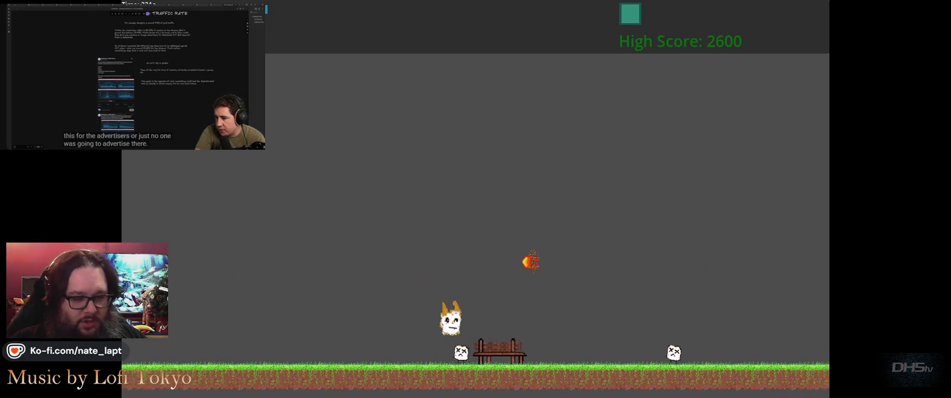
key("Up")
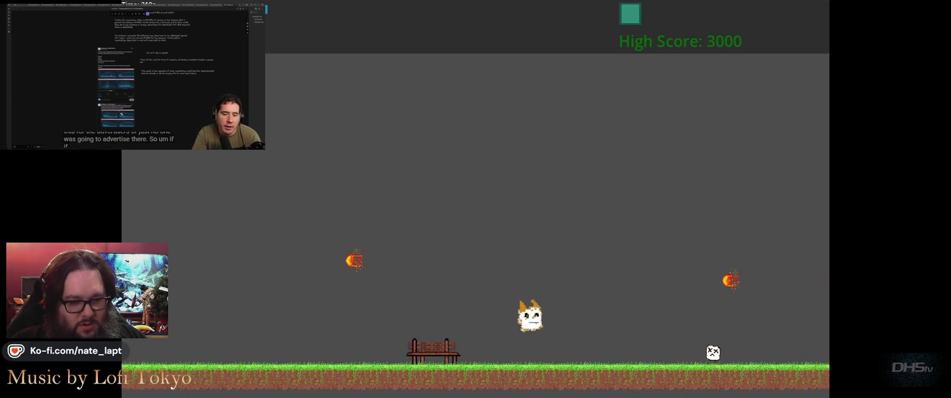
key("Up")
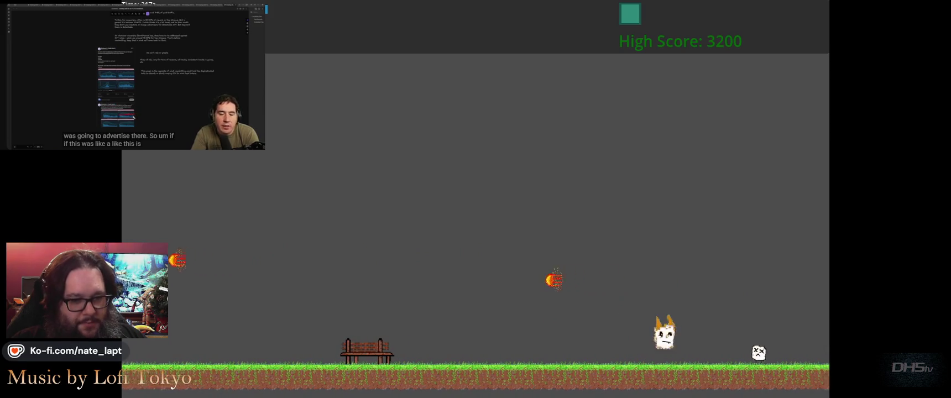
key("Up")
key("Up")
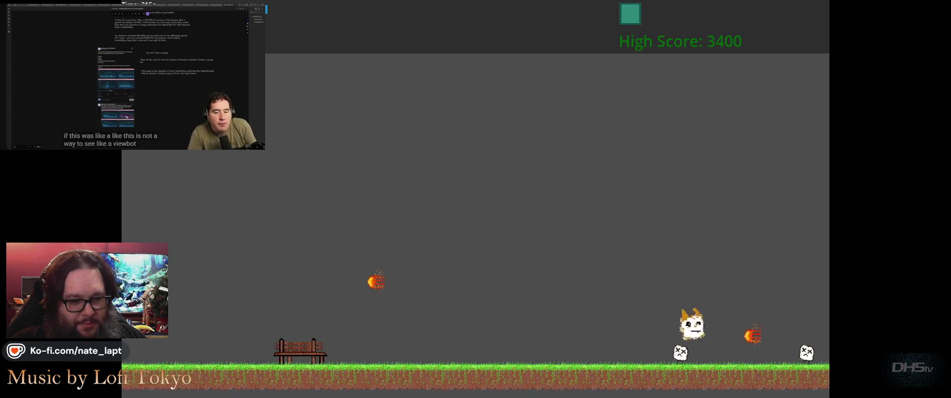
key("Up")
key("Up")
key("Up")
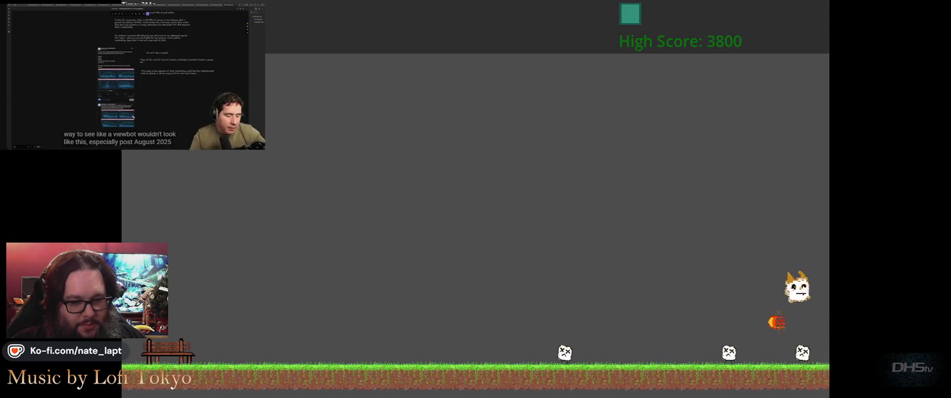
key("Up")
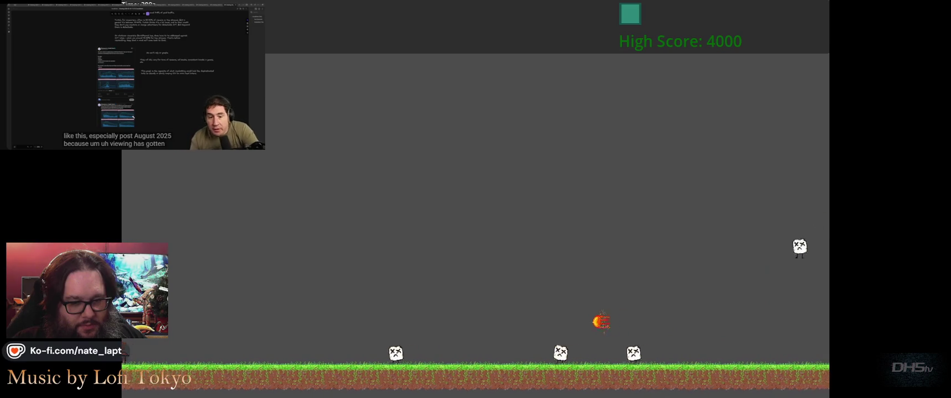
key("Escape")
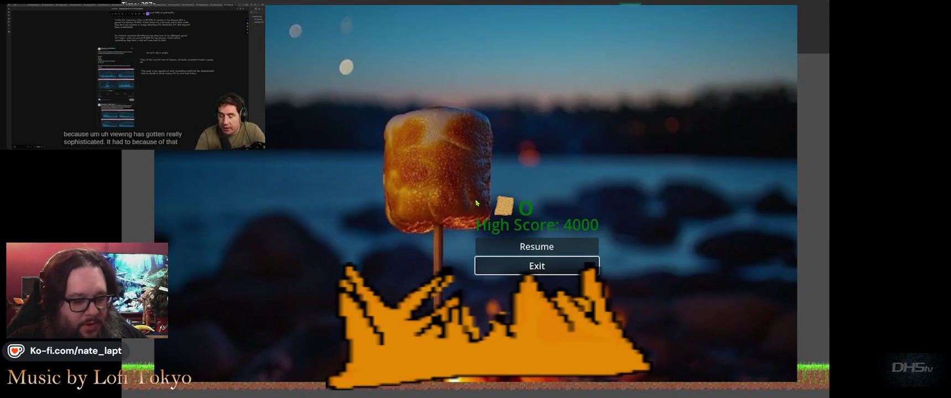
left_click(535, 264)
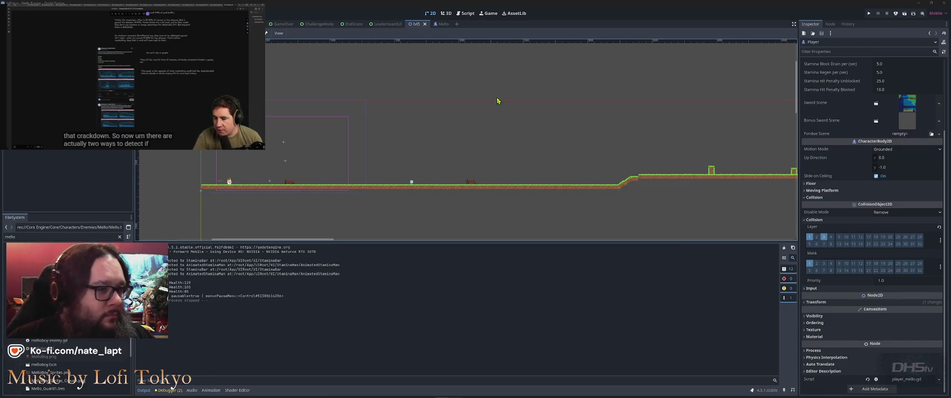
Step: In lvl5.gd, change auto_scroll_speed on line 28 from 48.0 to 148.0, then run the game
key("ctrl+F3")
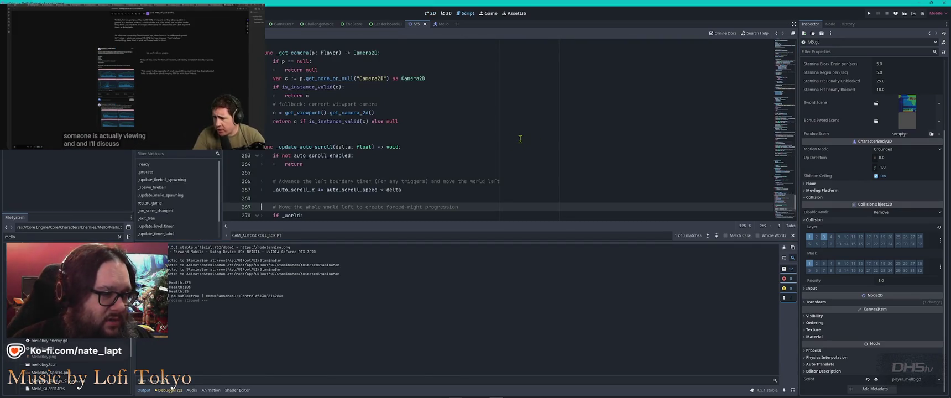
scroll(519, 138, "up", 4)
left_click_drag(790, 197, 798, 49)
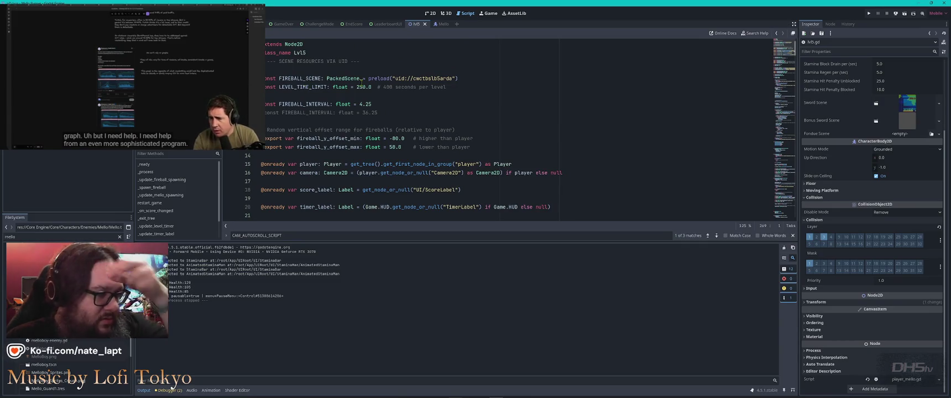
left_click(398, 62)
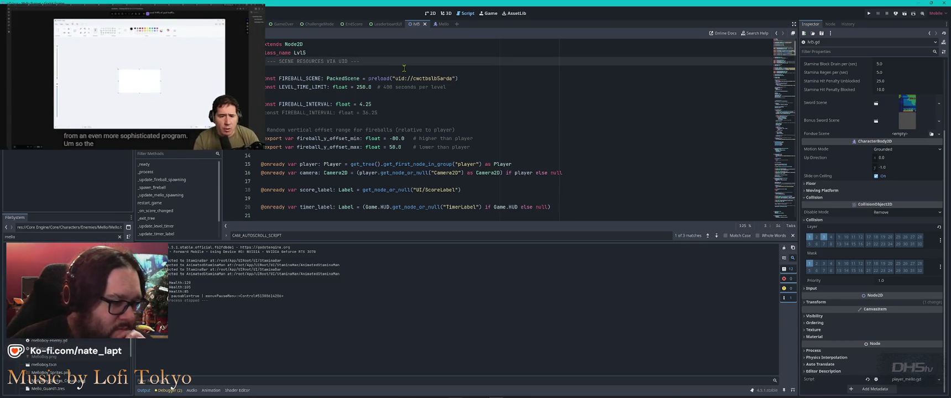
scroll(421, 83, "down", 3)
scroll(437, 103, "down", 4)
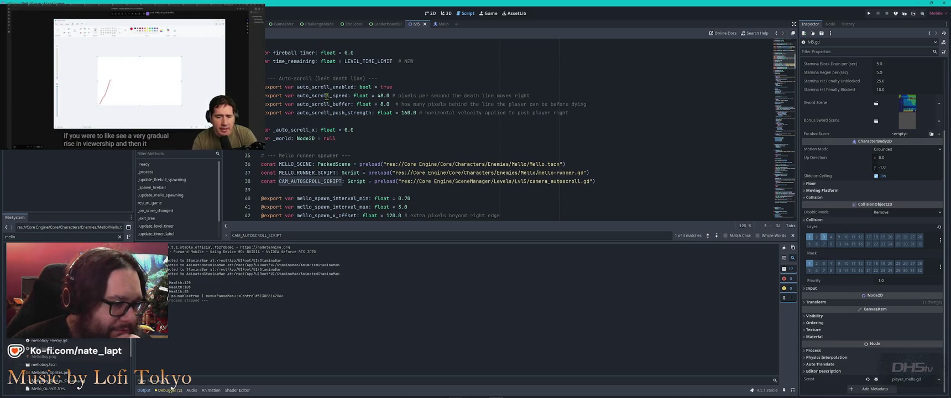
left_click(356, 96)
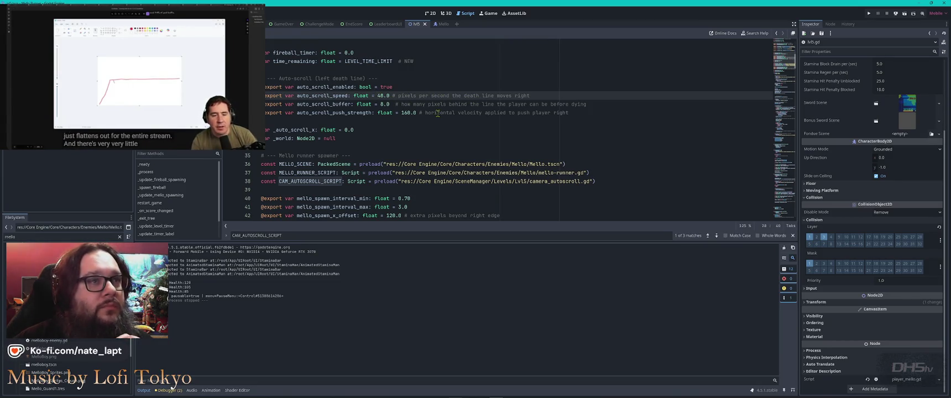
type("1")
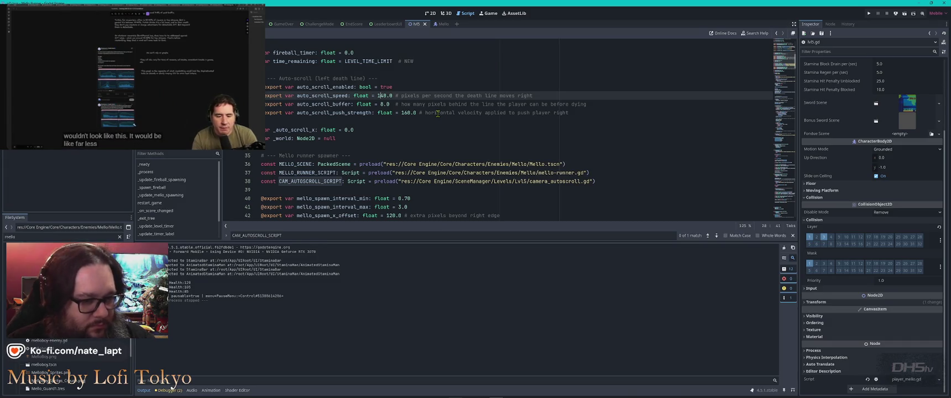
key("F5")
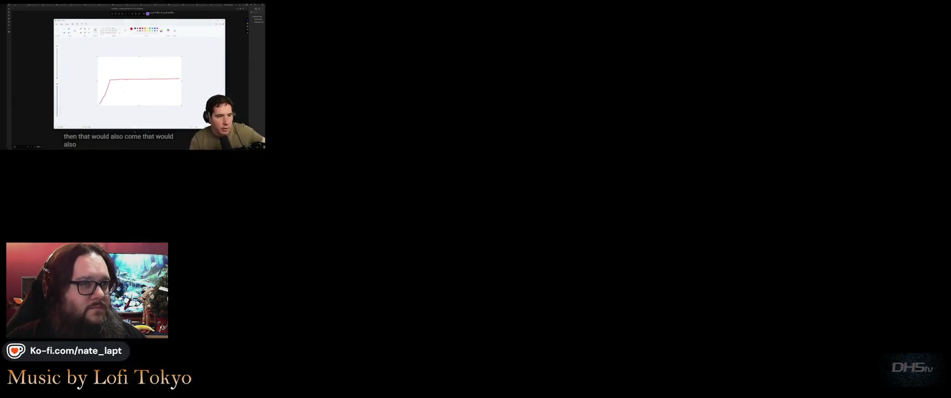
Step: Start a run, pause and stop the game, then relaunch it with F5
key("Return")
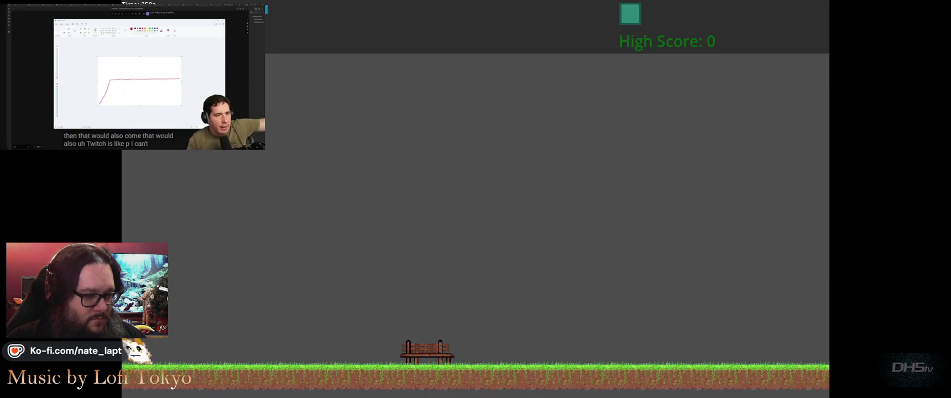
key("Escape")
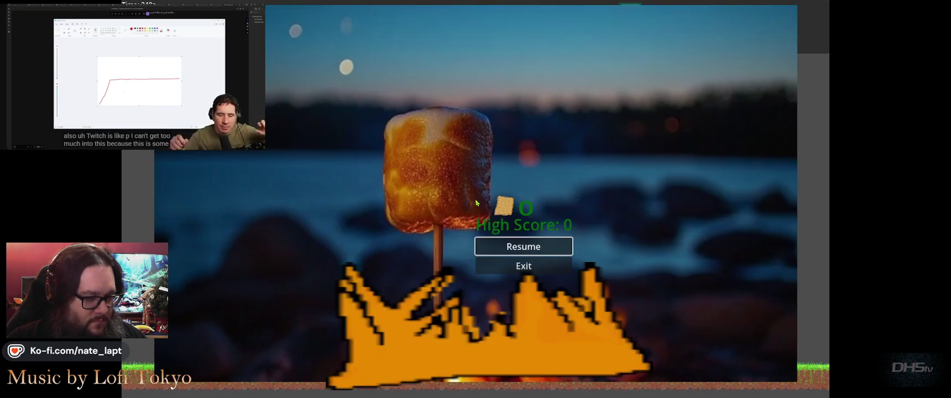
key("Return")
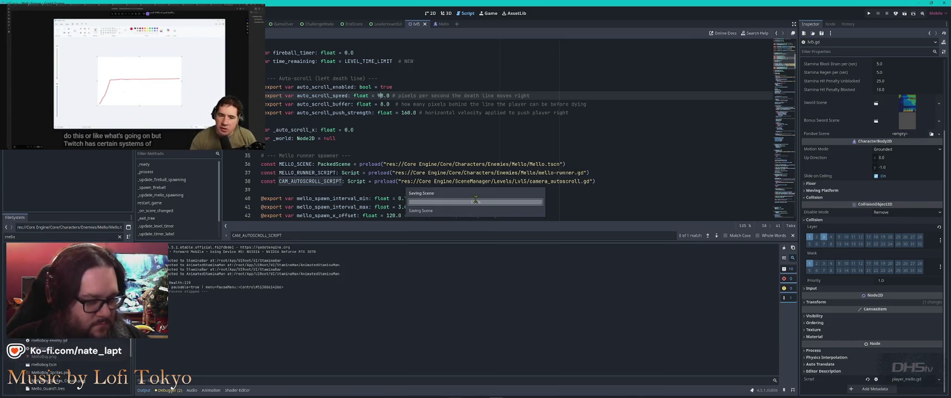
key("F5")
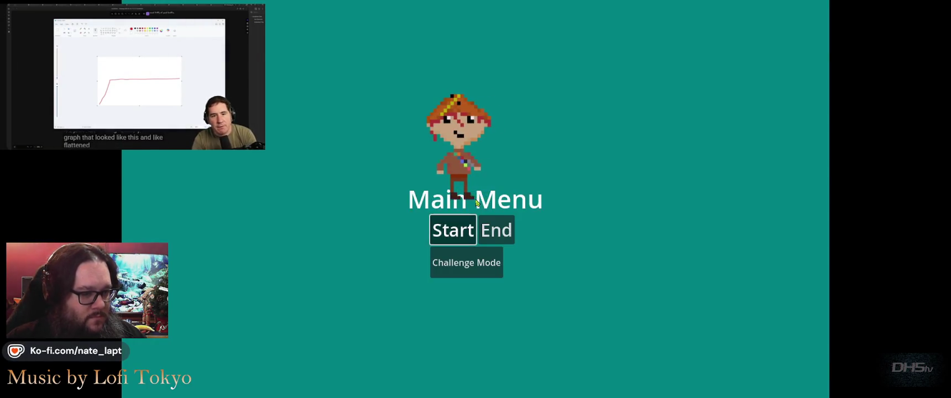
Step: Start the level and jump over marshmallow enemies, fireballs, a gap and up the grassy slope
left_click(464, 227)
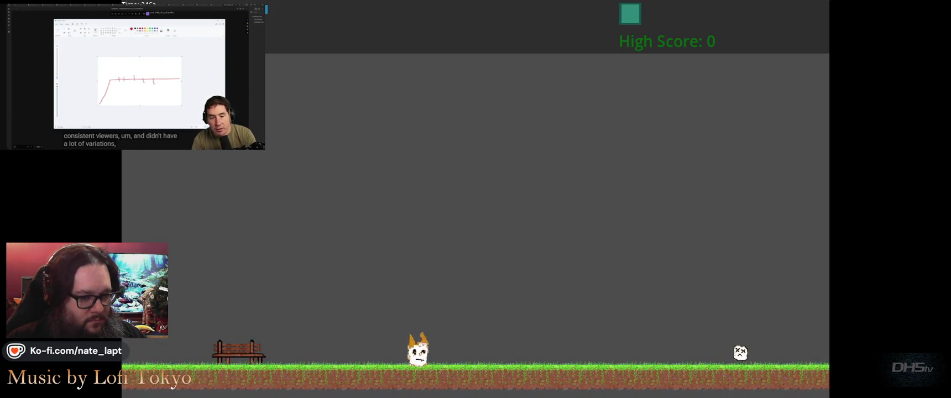
key("space")
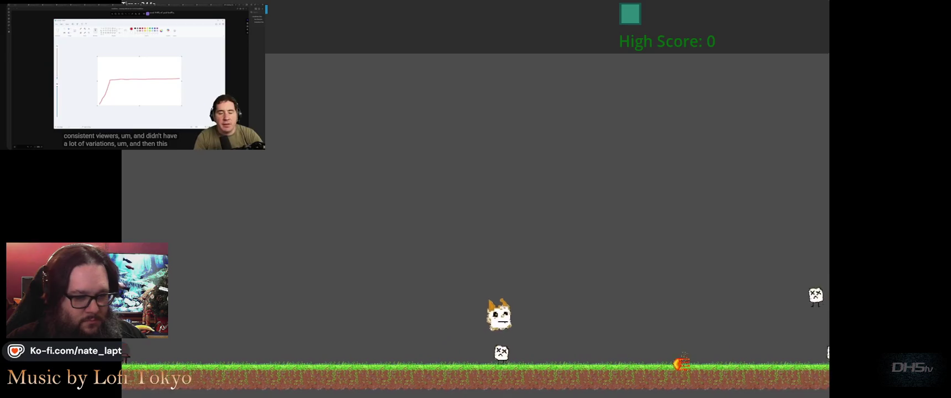
key("space")
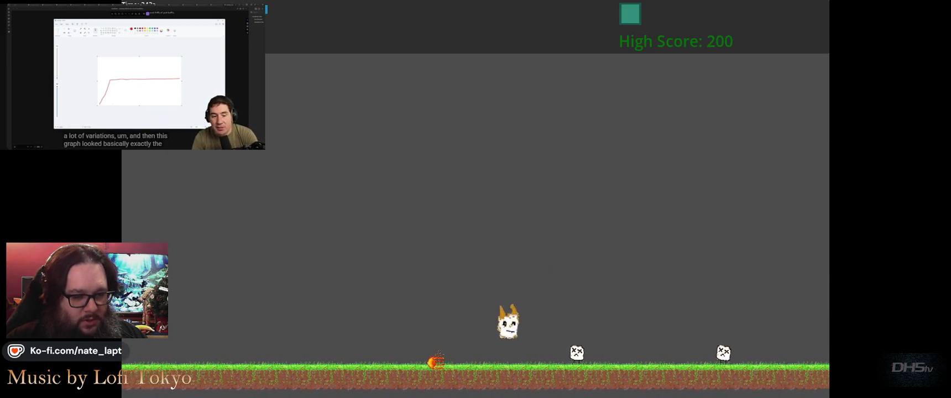
key("space")
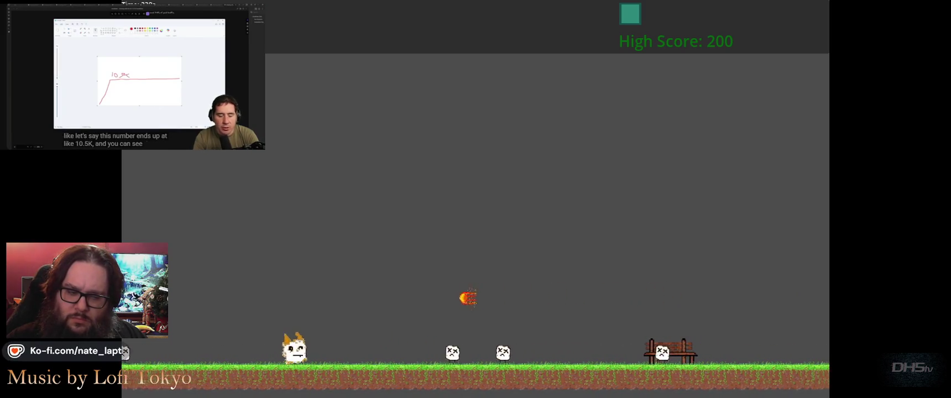
key("space")
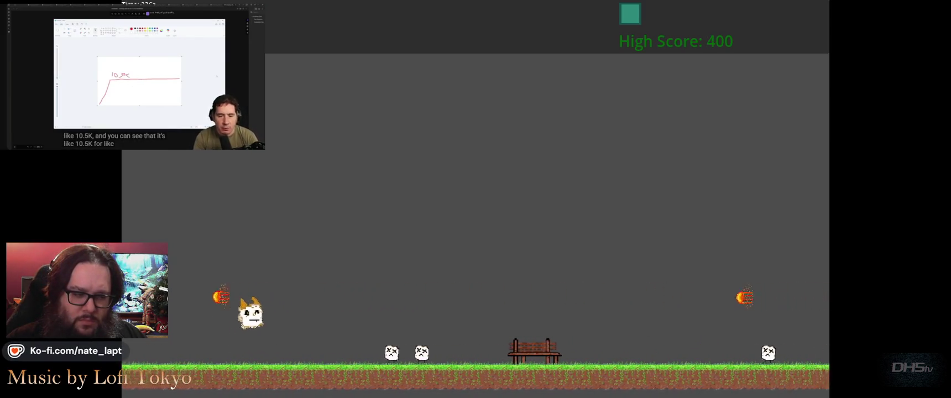
key("space")
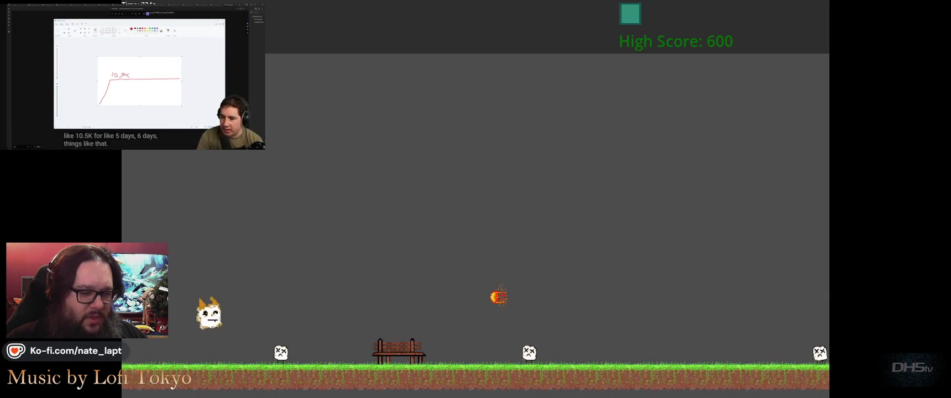
key("space")
key("space")
key("space")
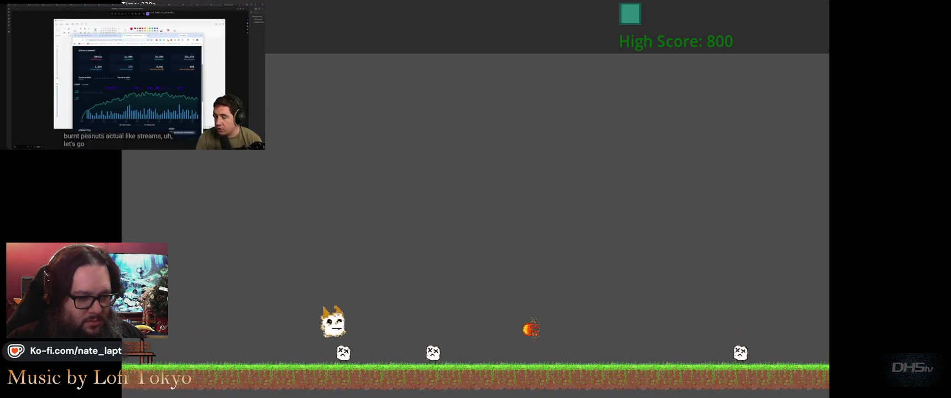
key("space")
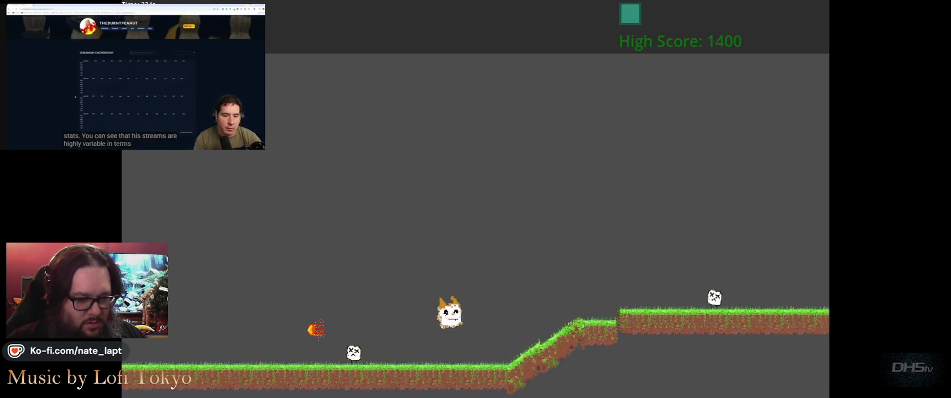
key("space")
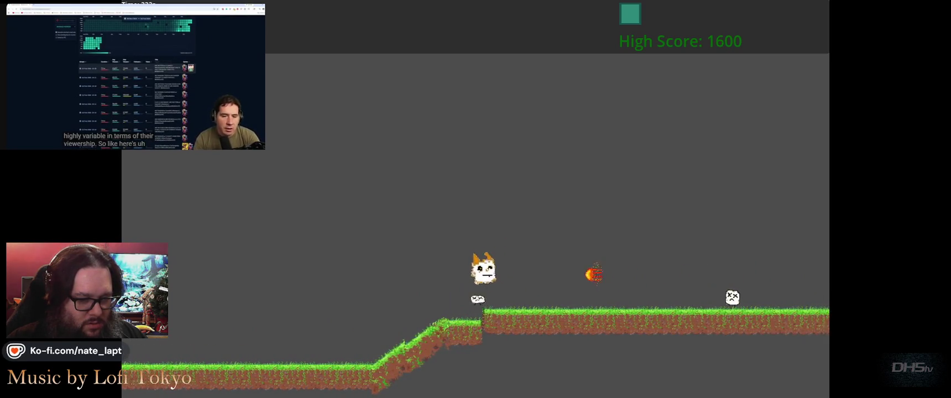
key("space")
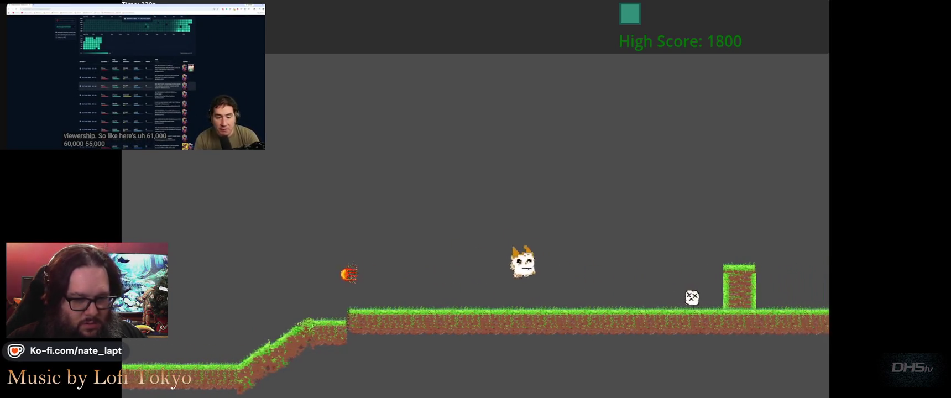
key("space")
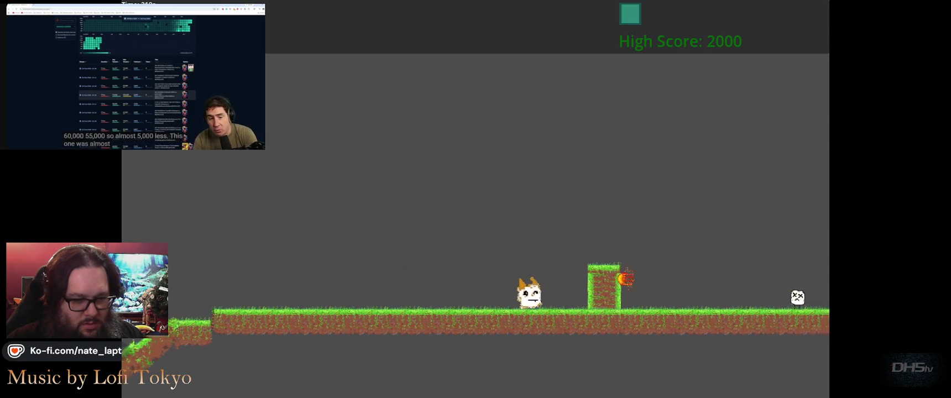
Step: Jump across the grass pillars and remaining enemies, then pause and close the game
key("space")
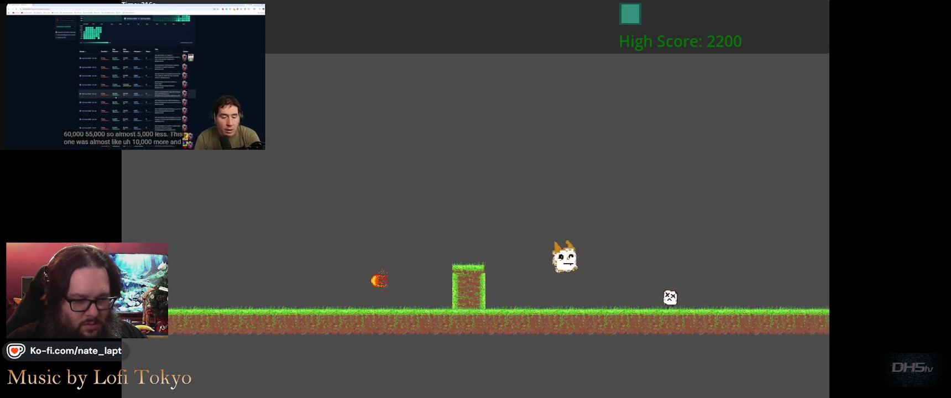
key("space")
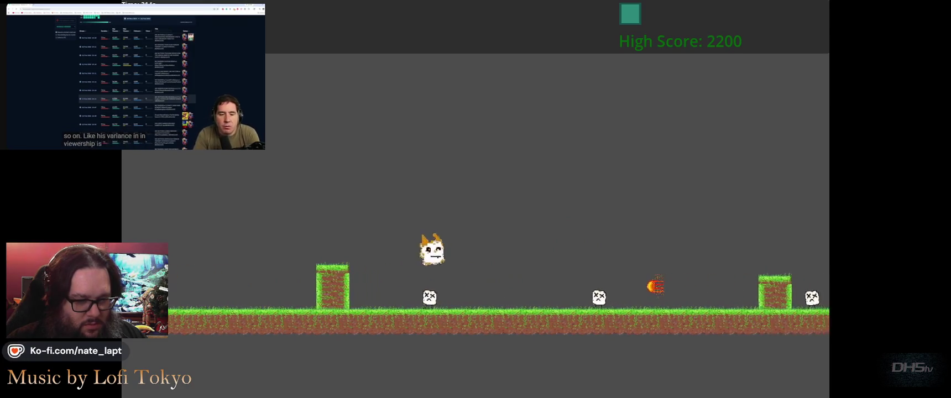
key("space")
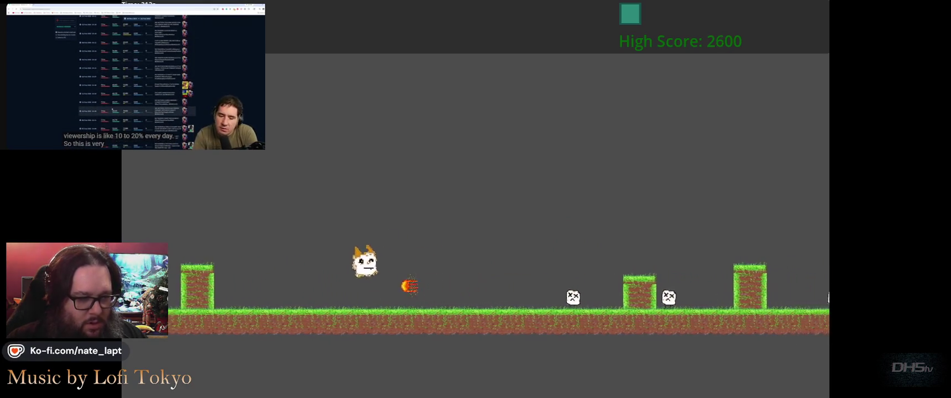
key("space")
key("space")
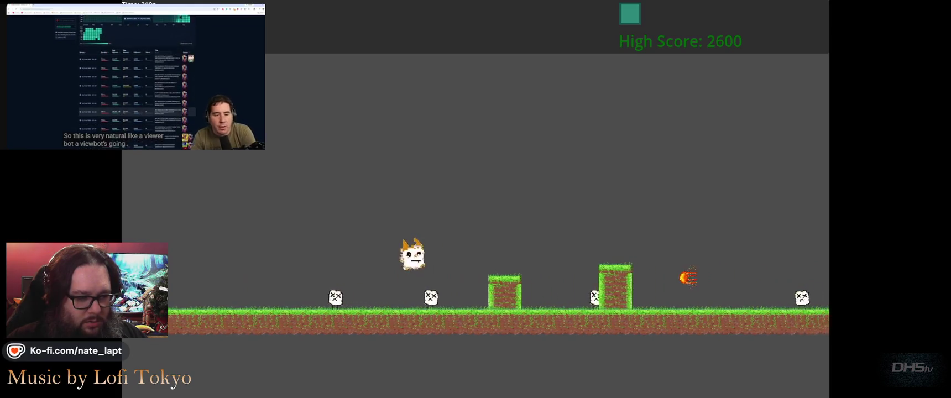
key("space")
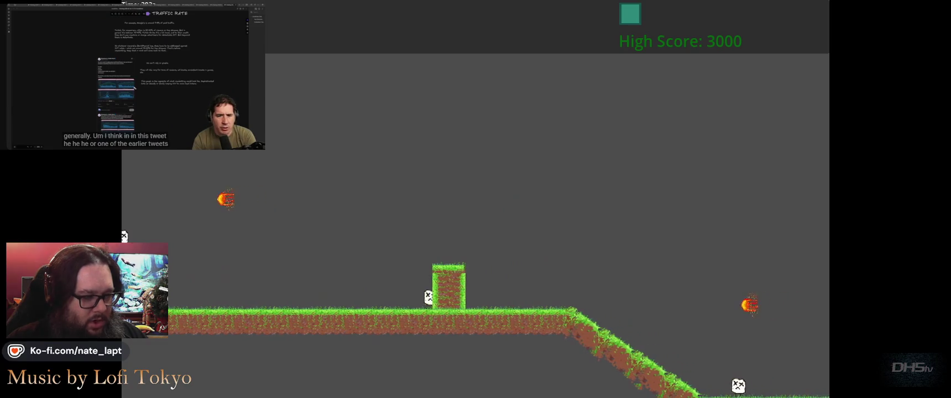
key("space")
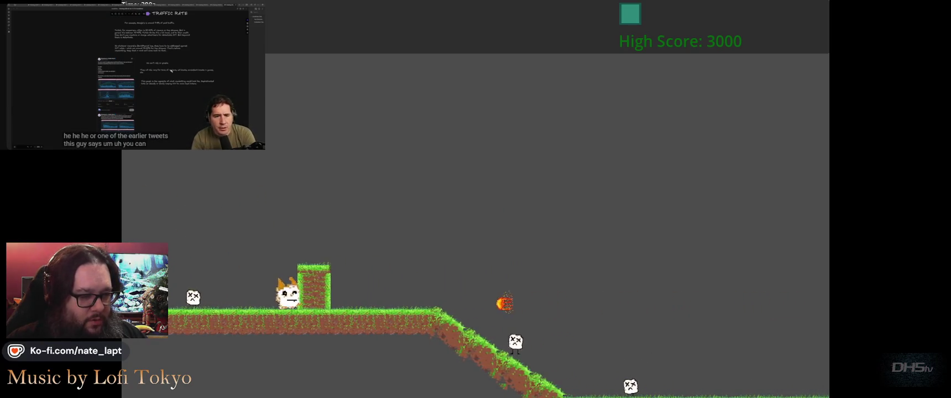
key("space")
key("space")
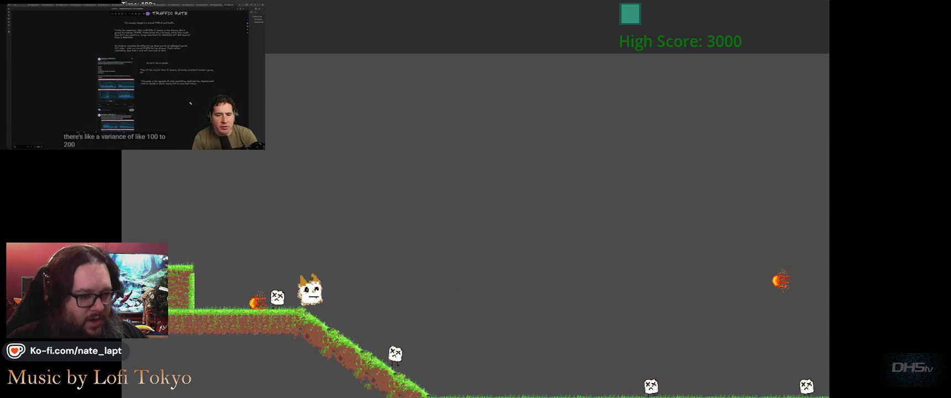
key("space")
key("Escape")
key("Return")
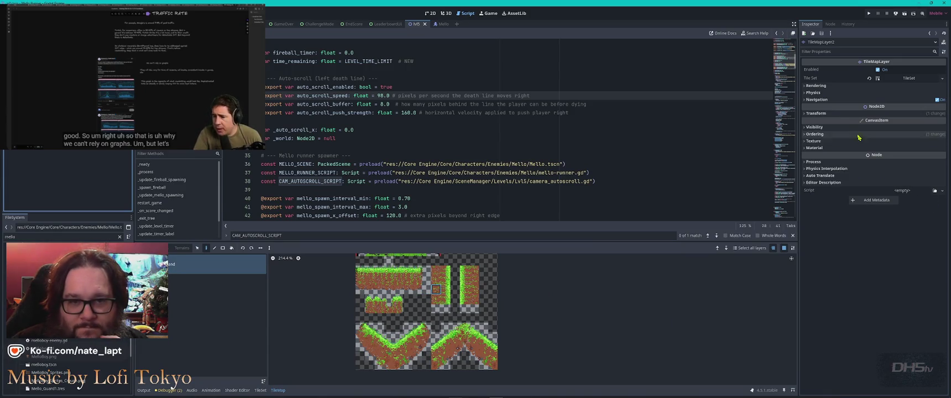
Step: Check the TileSet's Physics Layers, then lower auto_scroll_speed from 98.0 to 95.0 and save
left_click(813, 92)
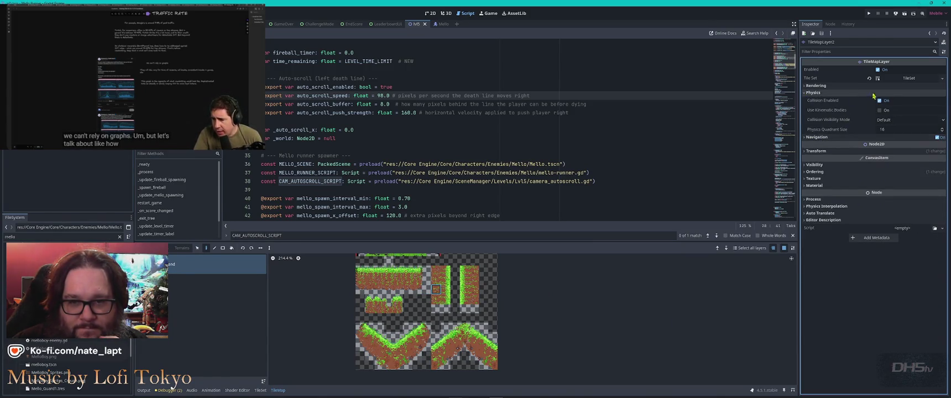
left_click(890, 78)
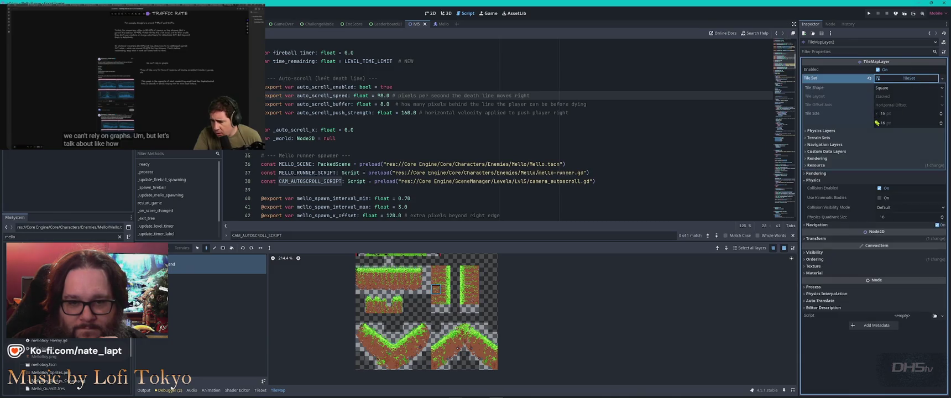
left_click(821, 131)
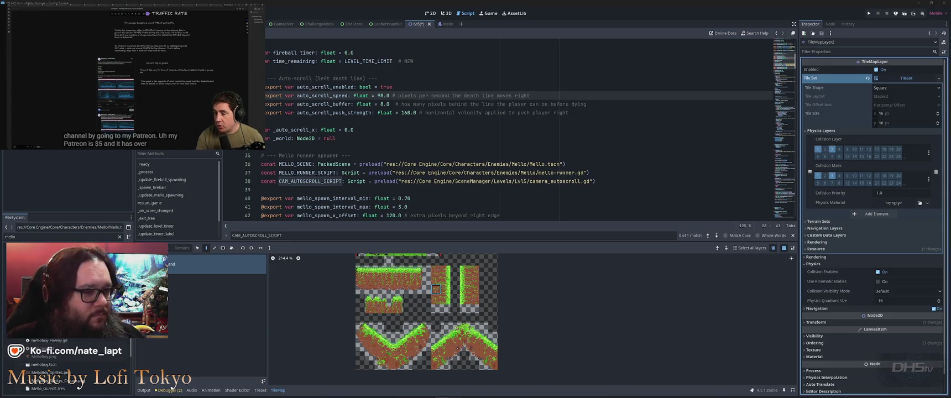
double_click(382, 96)
type("0")
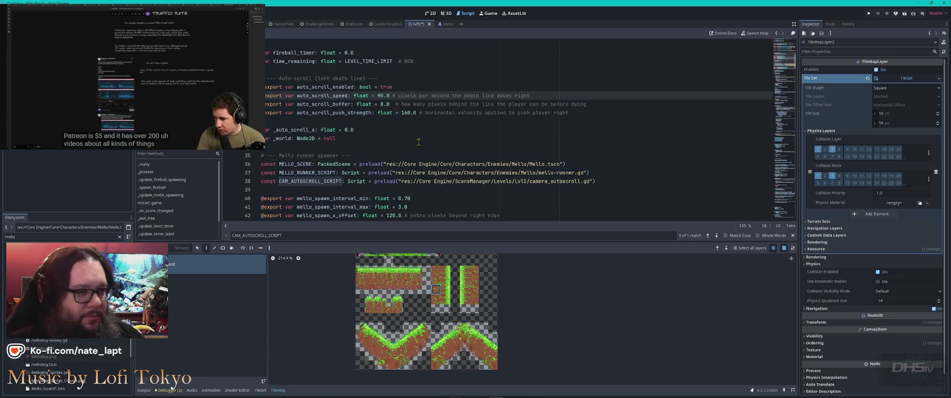
key("ctrl+s")
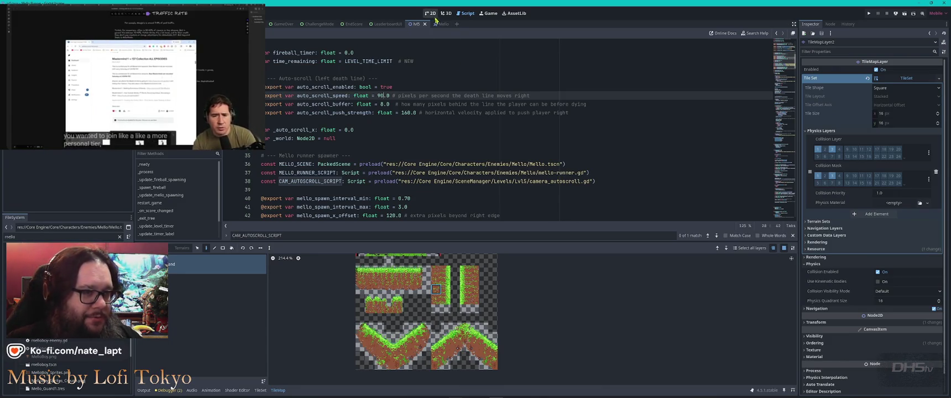
Step: Return to the 2D level view, select the tile map layer and save the scene
key("ctrl+F1")
key("Escape")
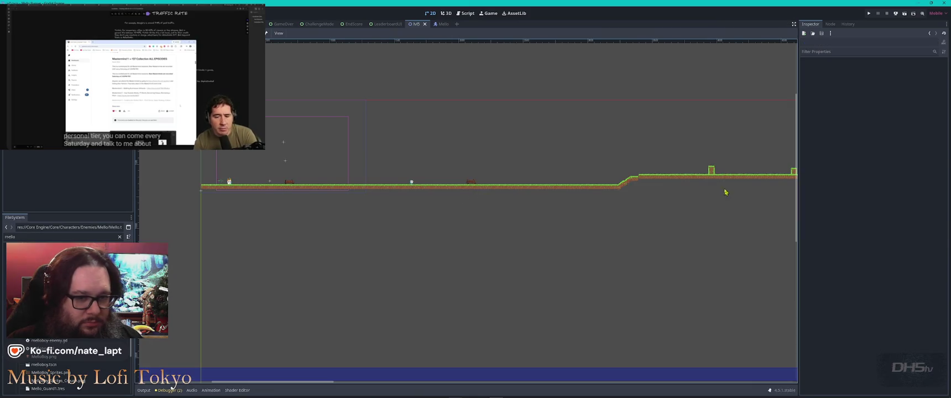
left_click(709, 174)
scroll(710, 172, "up", 5)
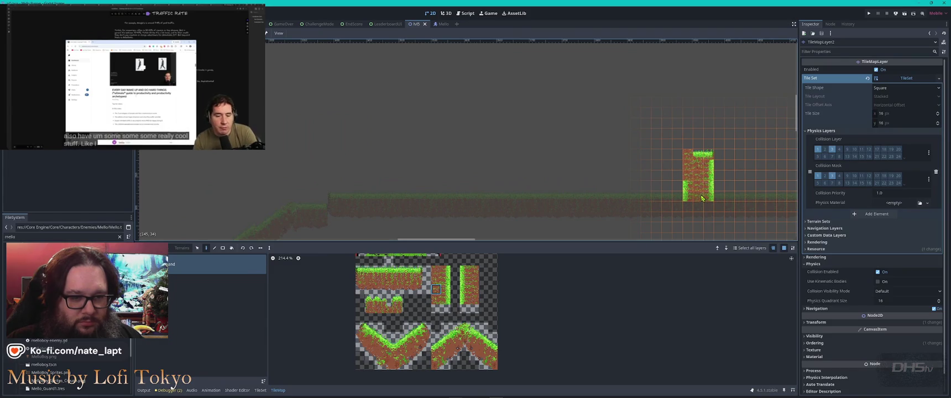
key("ctrl+s")
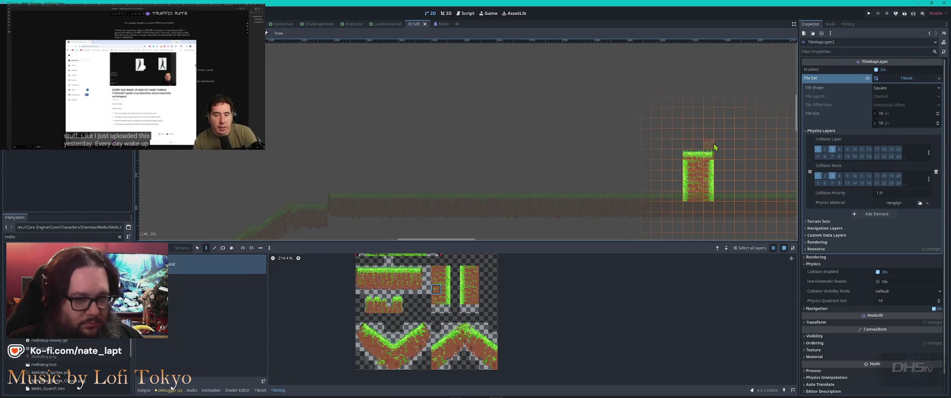
Step: Copy the grass-topped pillar tiles and paste a copy beside the bench
left_click_drag(717, 148, 682, 210)
scroll(281, 205, "down", 3)
scroll(281, 206, "left", 5)
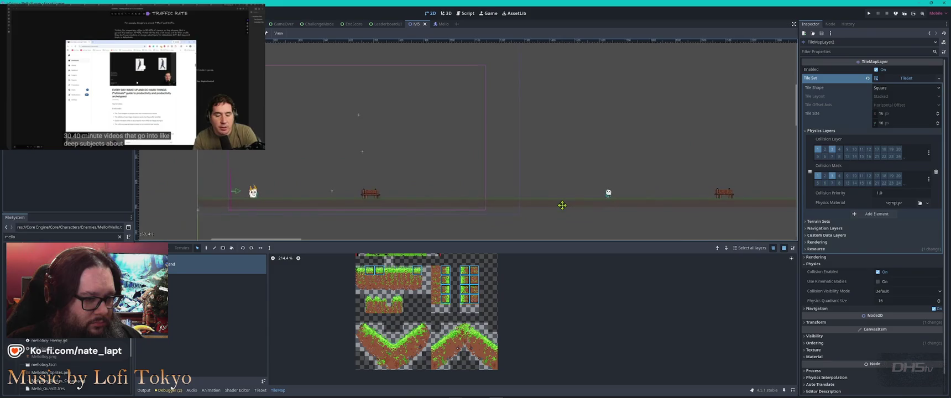
scroll(437, 196, "up", 3)
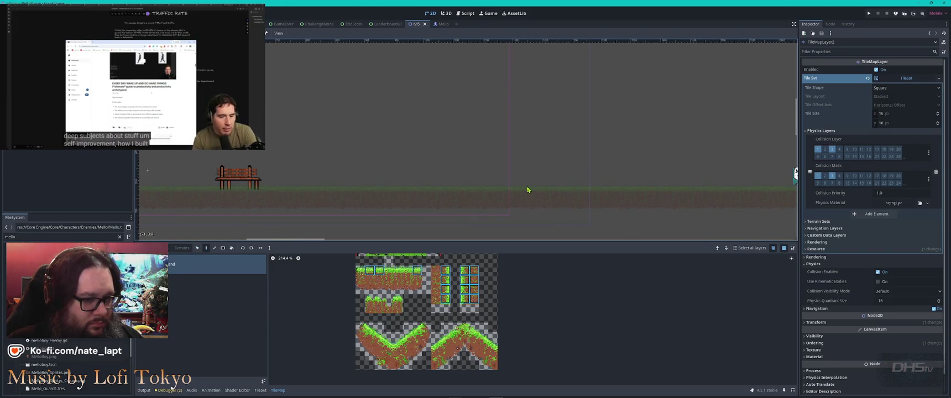
key("ctrl+v")
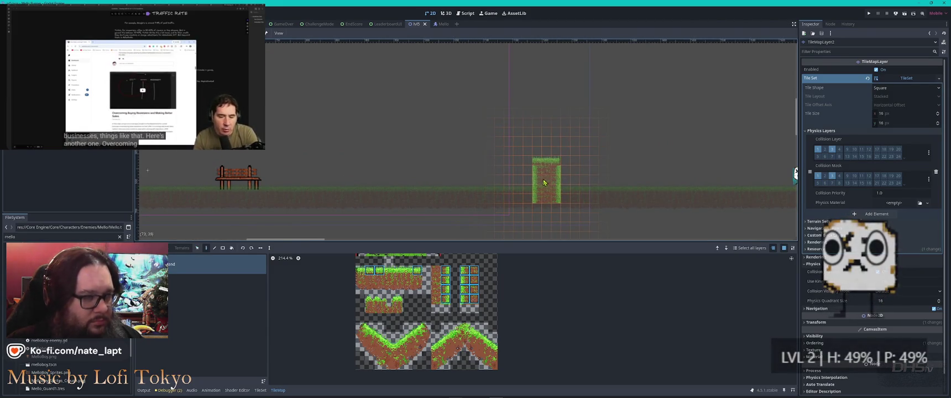
left_click(545, 183)
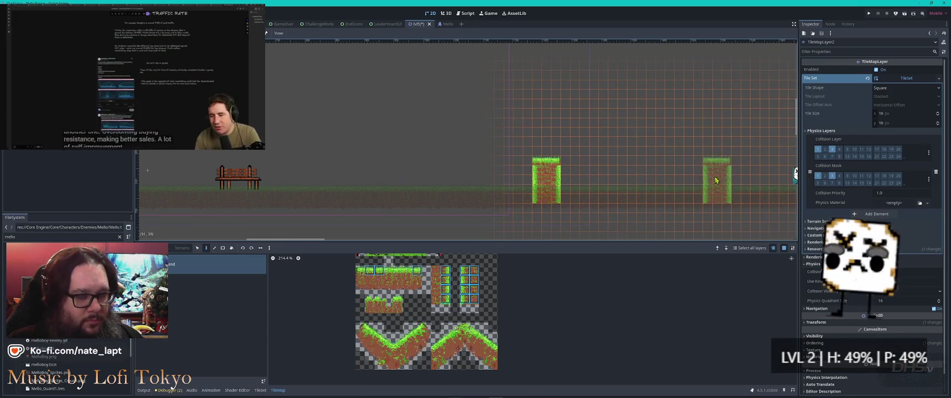
left_click_drag(670, 180, 263, 172)
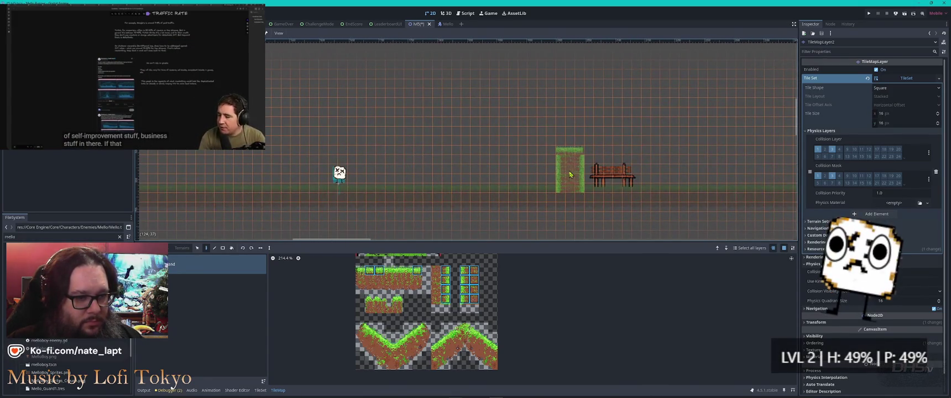
left_click(561, 171)
key("Escape")
Step: Erase a block of ground tiles on the flat stretch to open a gap
scroll(464, 229, "down", 2)
scroll(464, 230, "down", 2)
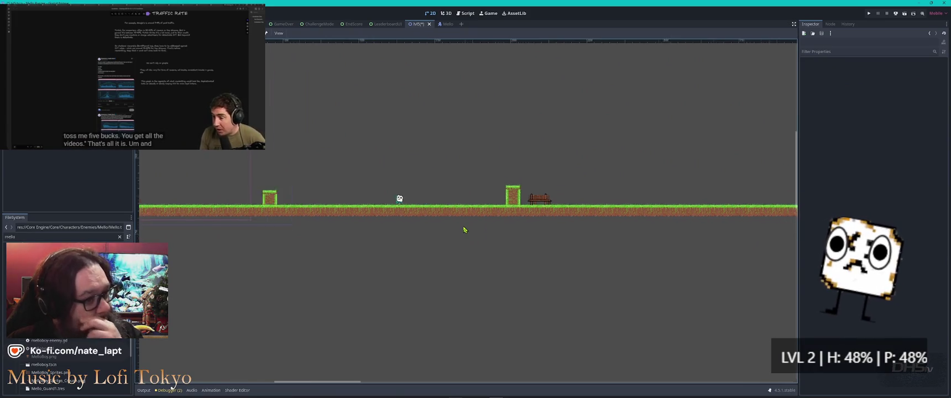
scroll(520, 218, "right", 5)
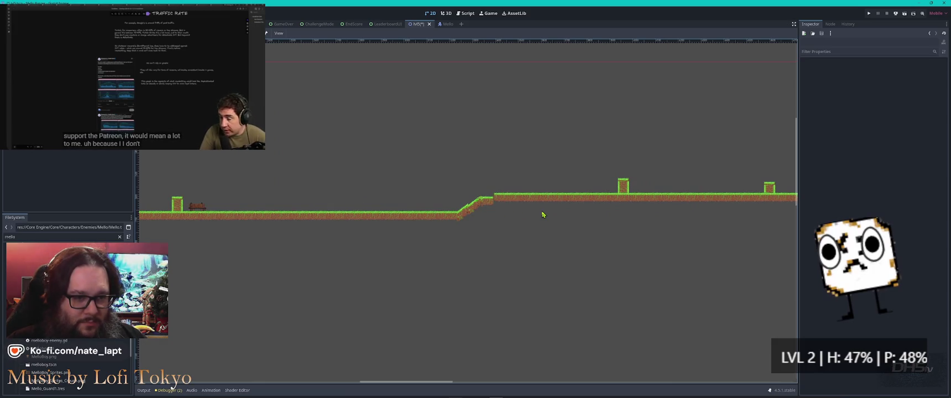
scroll(265, 176, "right", 5)
scroll(291, 177, "left", 5)
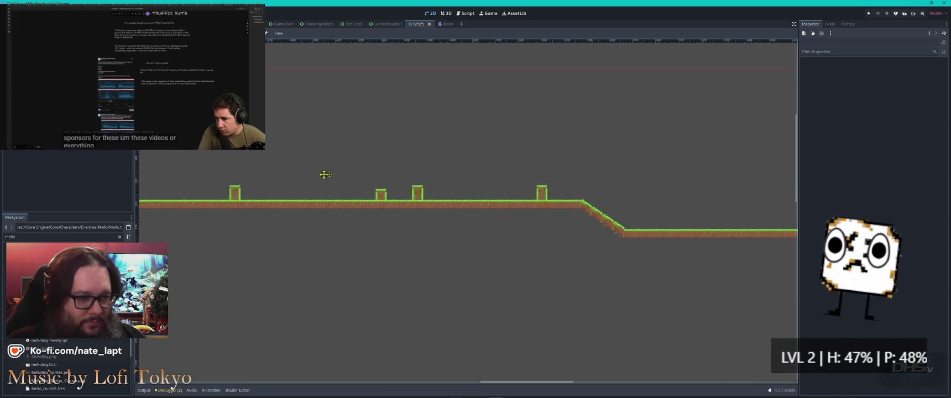
scroll(299, 243, "left", 5)
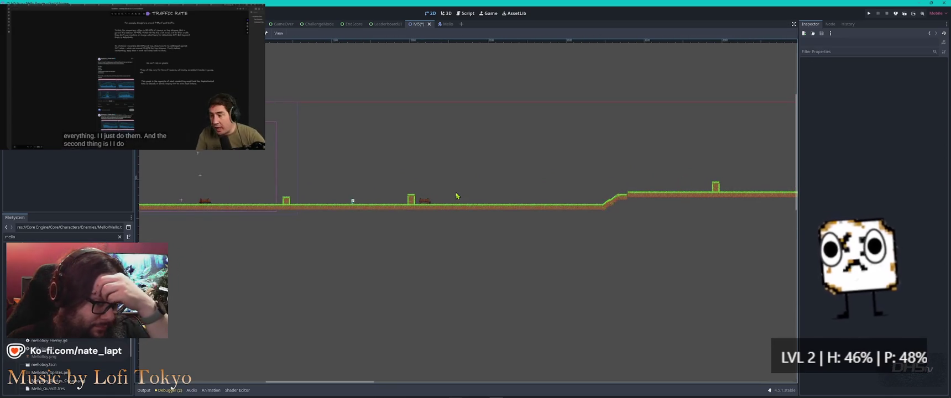
scroll(457, 196, "left", 3)
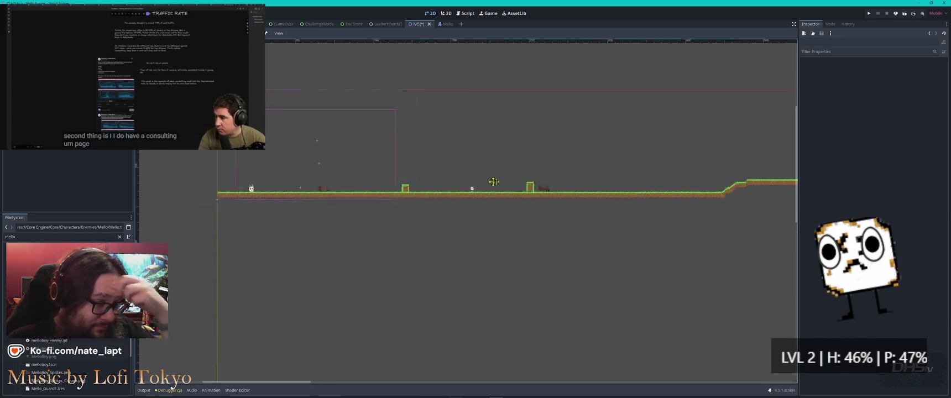
scroll(383, 206, "right", 5)
scroll(453, 208, "up", 5)
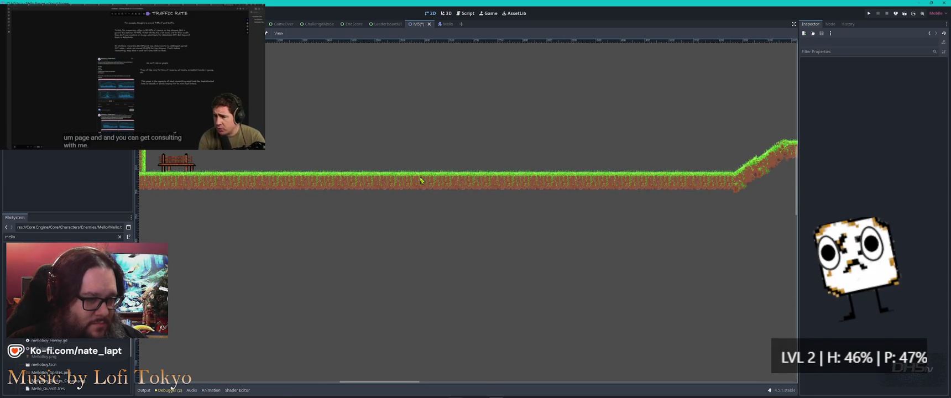
left_click(420, 181)
left_click_drag(390, 172, 443, 193)
key("Delete")
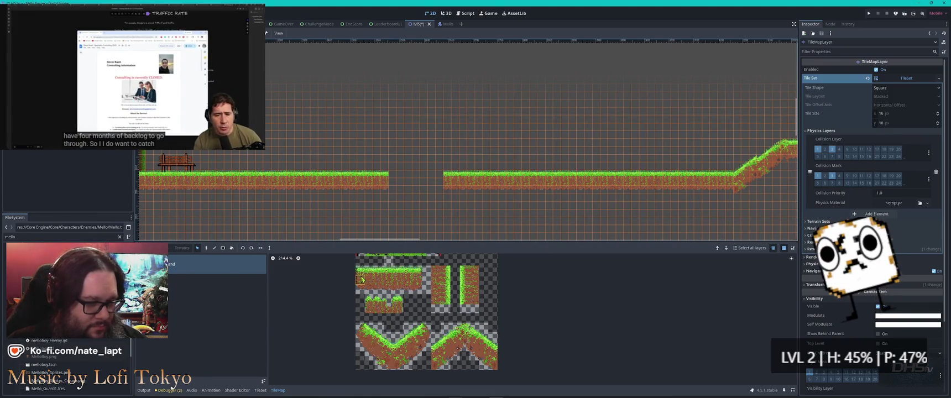
Step: Pick a vertical tile strip, then the grass block at the gap's edge
left_click(362, 289)
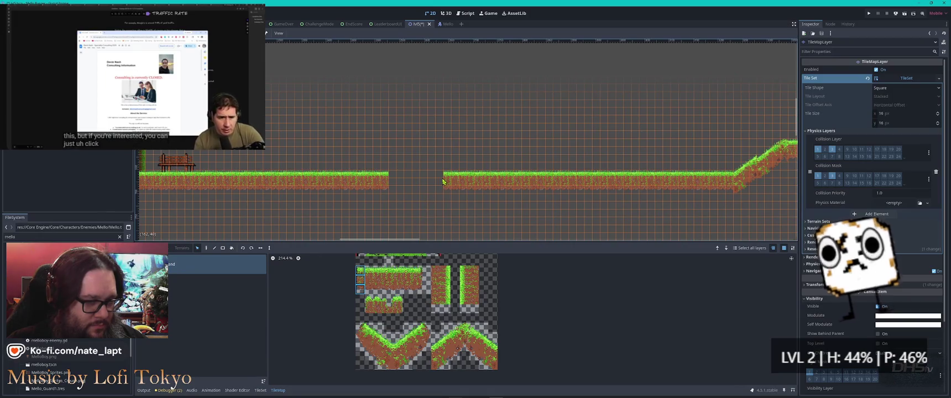
left_click_drag(418, 269, 418, 290)
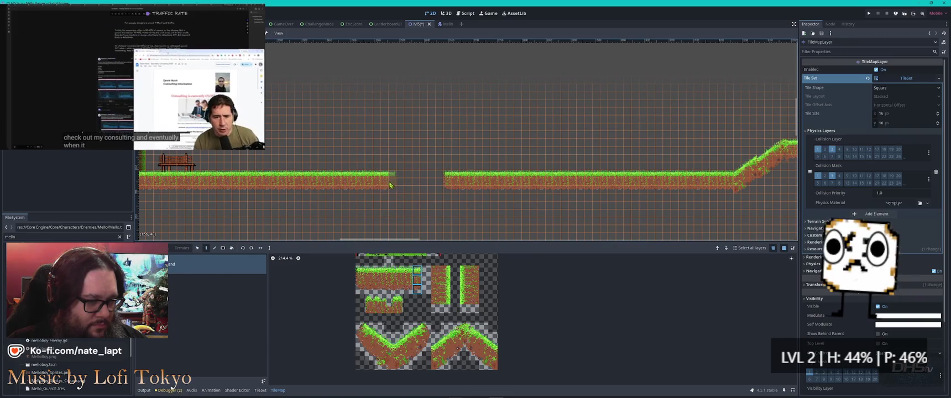
key("Escape")
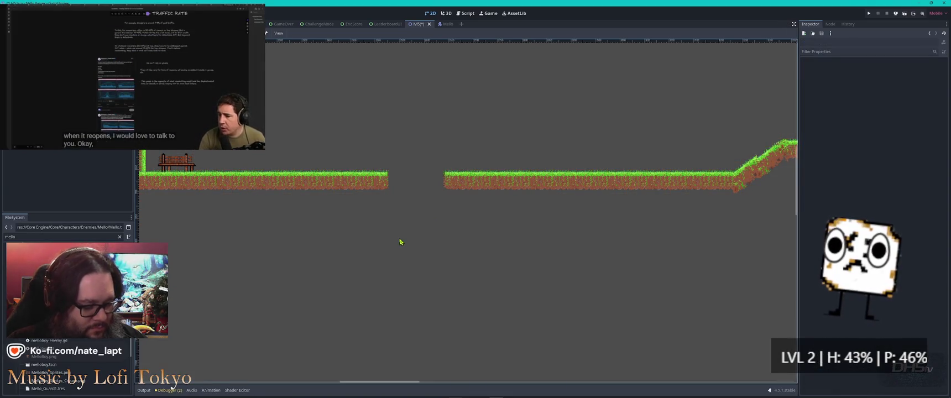
left_click(458, 181)
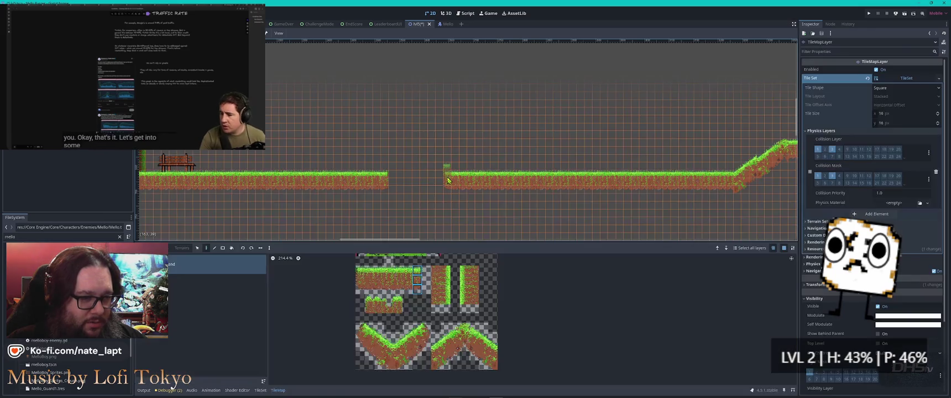
left_click_drag(446, 173, 467, 193)
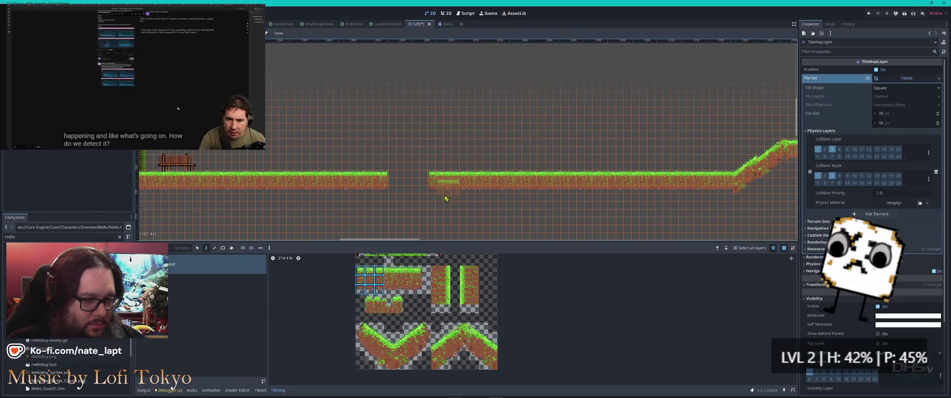
key("Escape")
Step: Save and run the game with F5, play from the main menu, then pause and exit
key("F5")
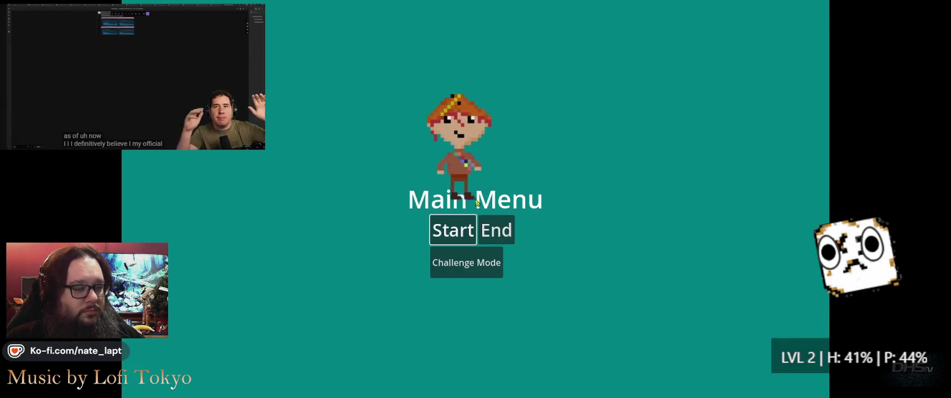
key("Return")
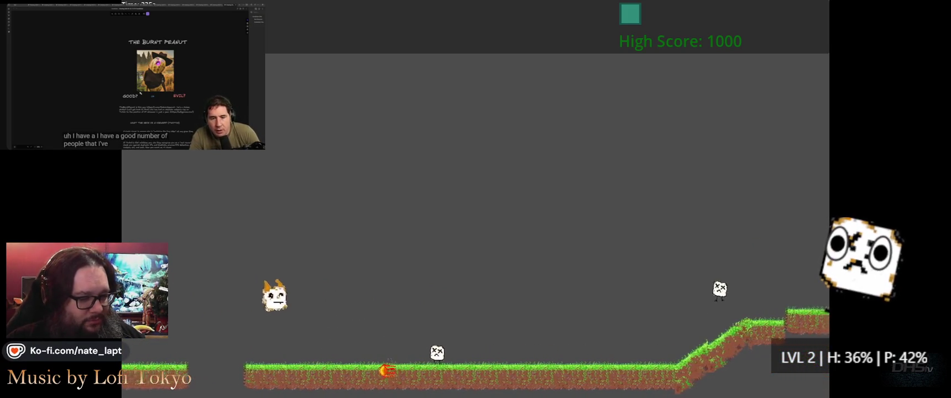
key("Escape")
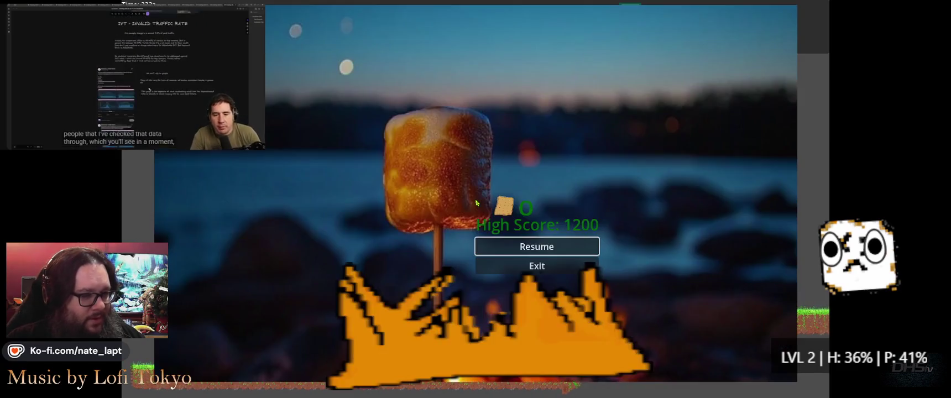
left_click(536, 266)
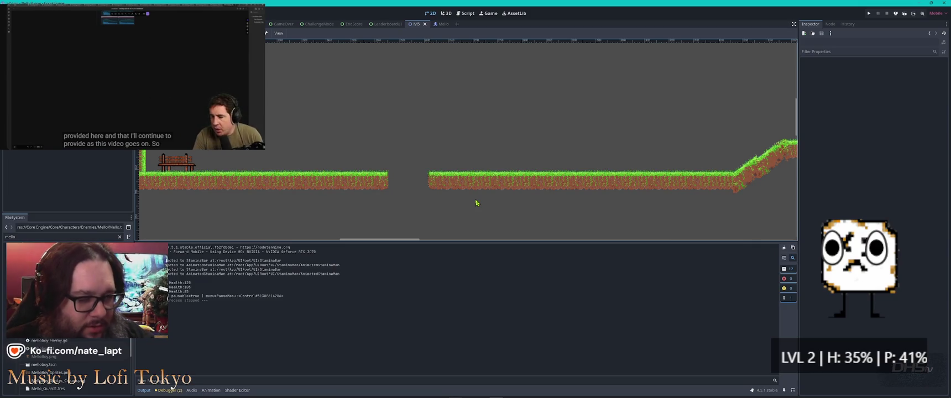
Step: Delete the Mello character node at the level start and confirm
scroll(475, 201, "down", 3)
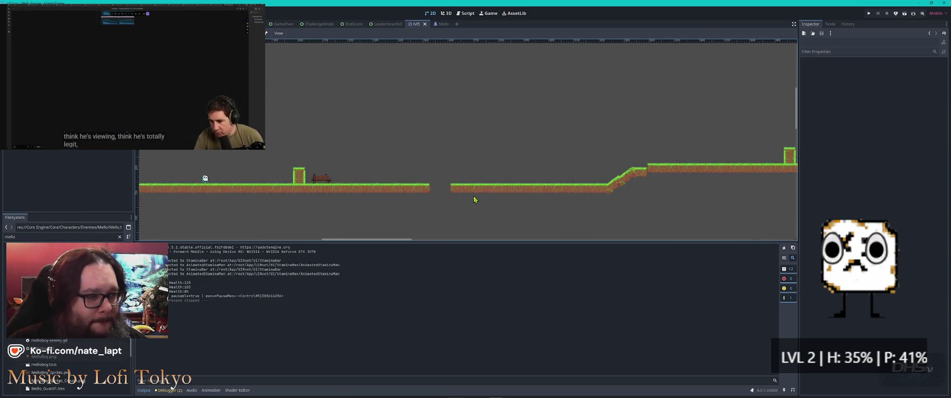
scroll(199, 166, "up", 4)
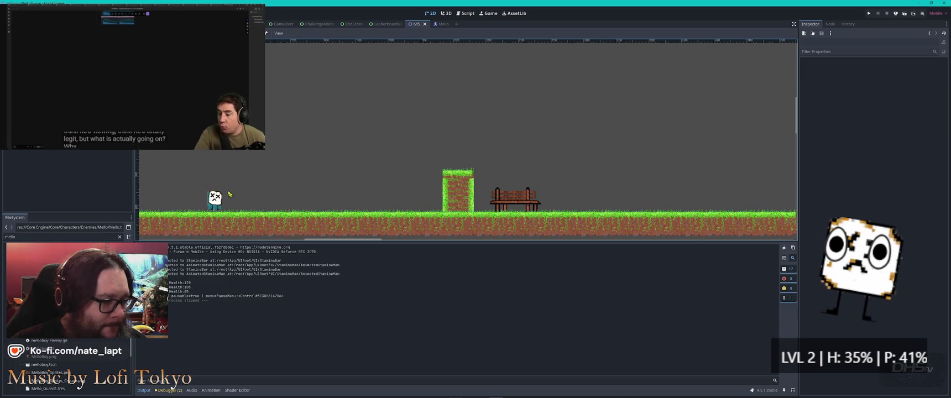
left_click(215, 199)
key("Delete")
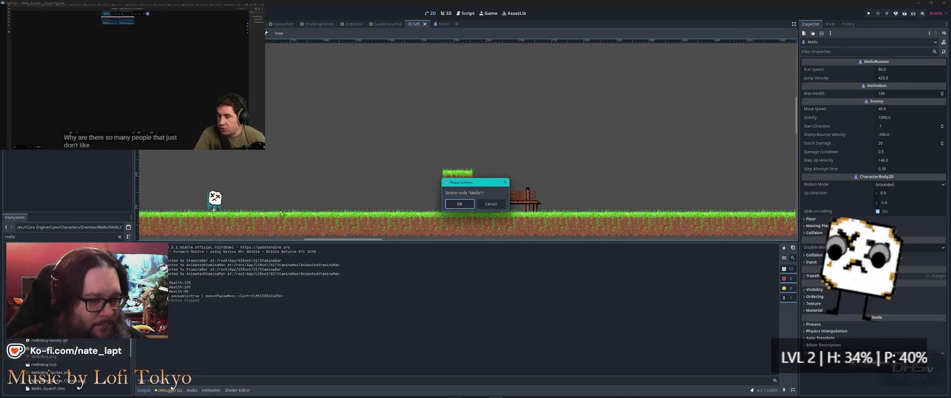
key("Return")
Step: Move right along the level and select the ground tile layer for editing
scroll(282, 218, "down", 3)
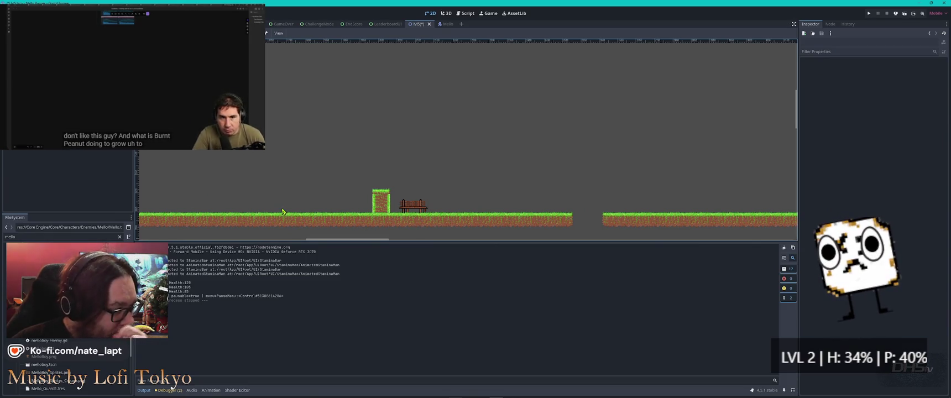
scroll(282, 212, "right", 10)
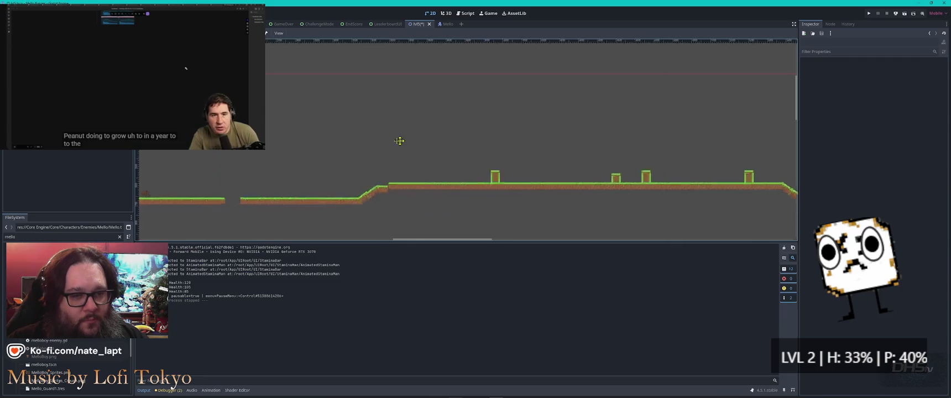
scroll(391, 134, "right", 10)
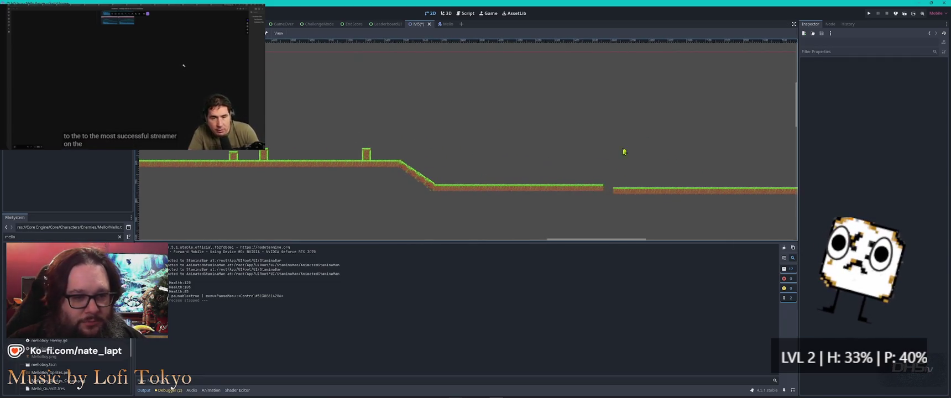
scroll(648, 162, "right", 5)
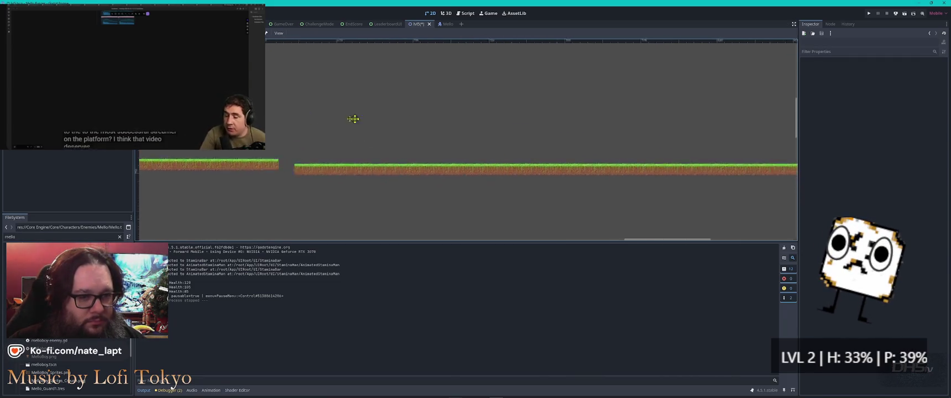
scroll(291, 153, "up", 3)
left_click(464, 182)
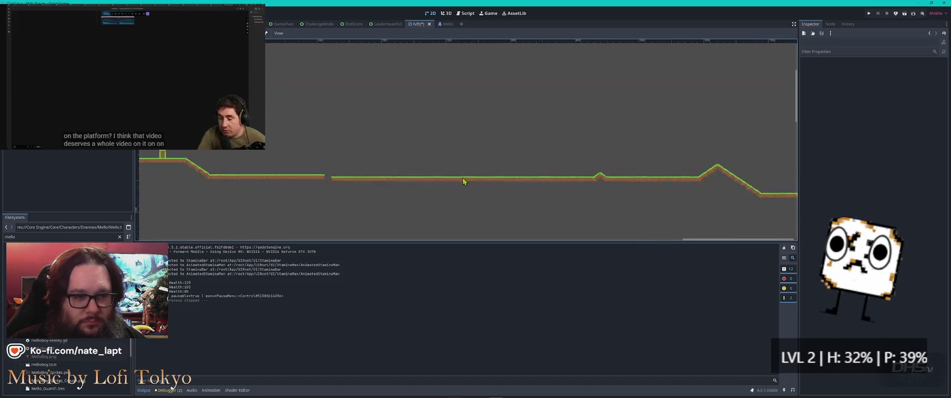
scroll(468, 181, "up", 3)
Step: Erase two ground tiles at the grass edge to leave a small gap
left_click(451, 180, "ctrl")
mouse_move(452, 181)
left_mouse_down()
mouse_move(525, 197)
mouse_move(468, 196)
left_mouse_up()
key("Delete")
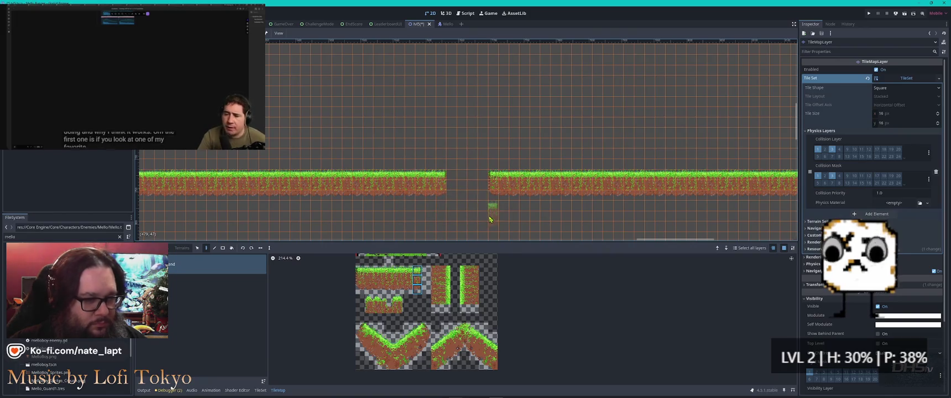
key("Escape")
Step: Delete a block of ground tiles in the middle of the platform between the slopes
scroll(508, 204, "down", 5)
scroll(636, 178, "right", 10)
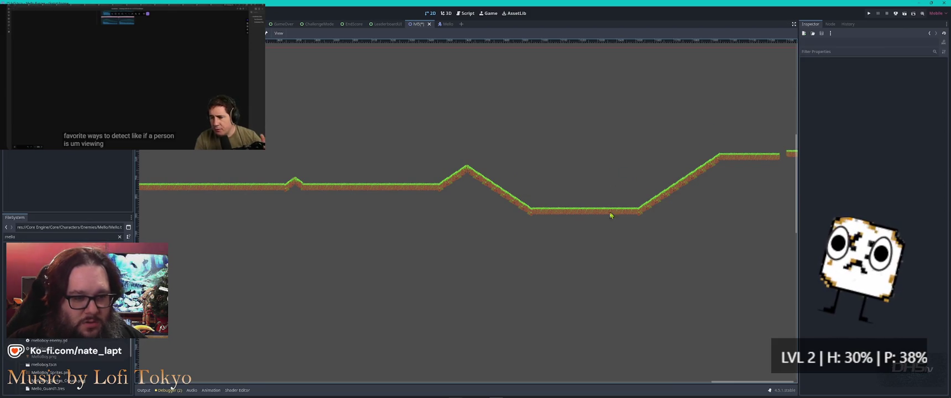
scroll(594, 221, "up", 5)
left_click(526, 195)
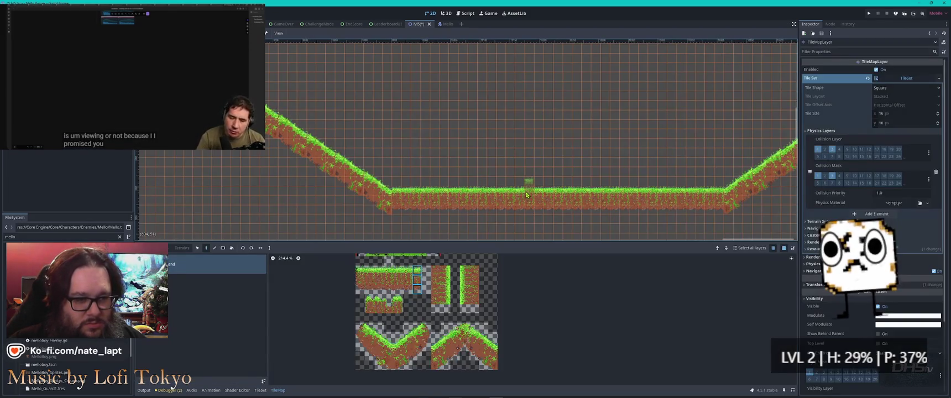
left_click_drag(529, 192, 570, 213)
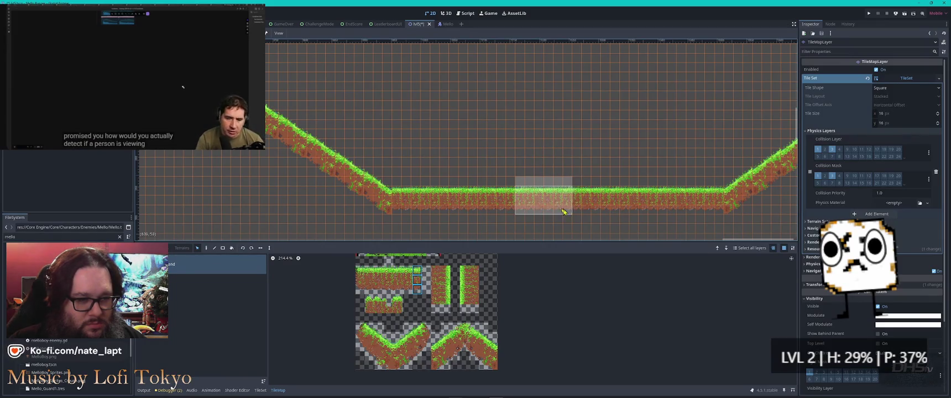
key("Delete")
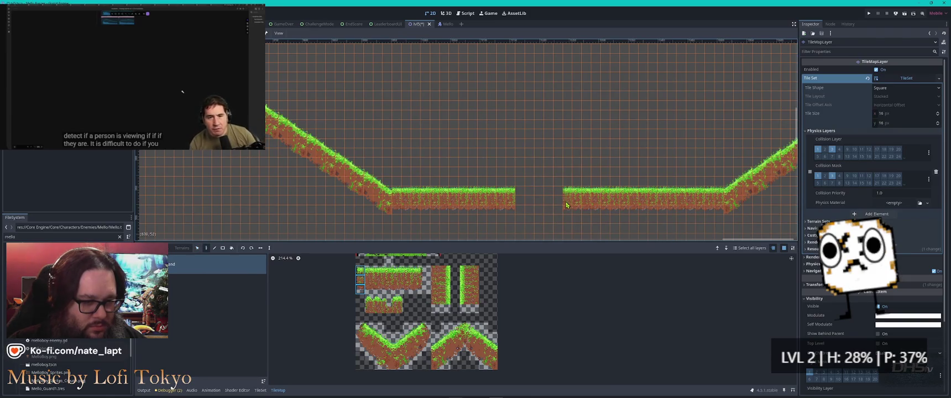
left_click(419, 272)
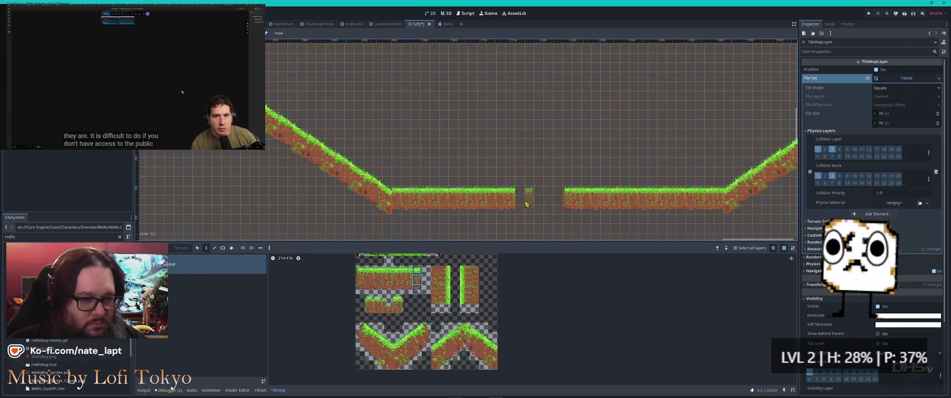
left_click(558, 236)
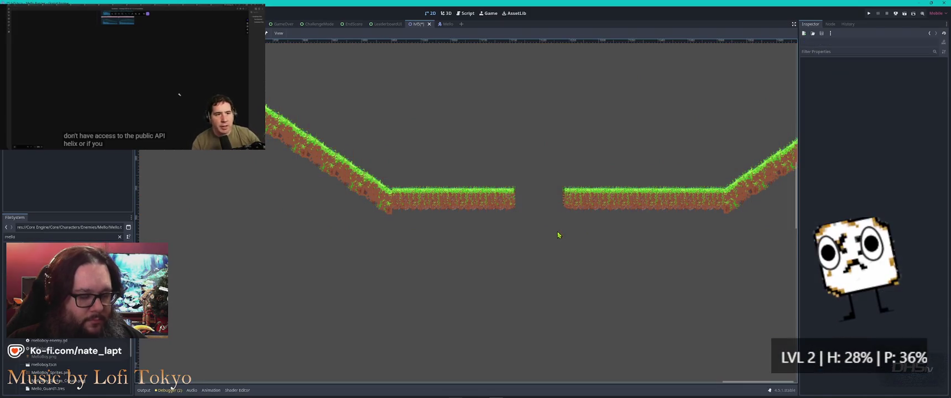
scroll(483, 182, "down", 4)
scroll(443, 174, "right", 5)
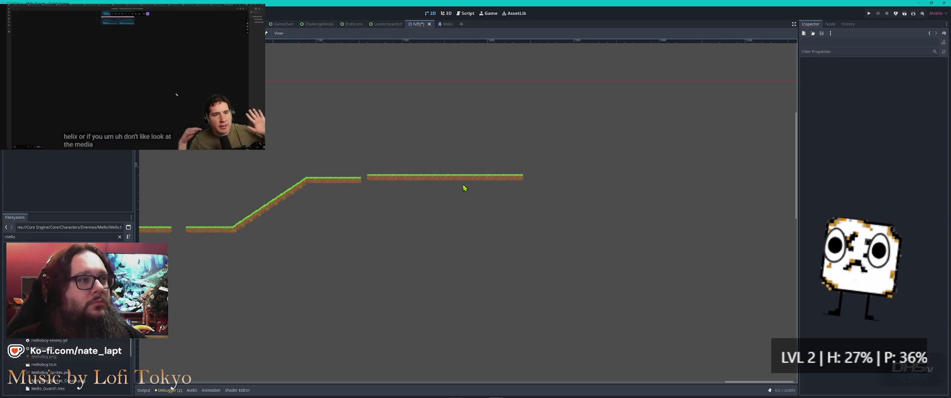
scroll(393, 226, "down", 2)
mouse_move(271, 185)
left_mouse_down()
mouse_move(703, 154)
mouse_move(724, 163)
left_mouse_up()
scroll(570, 190, "down", 3)
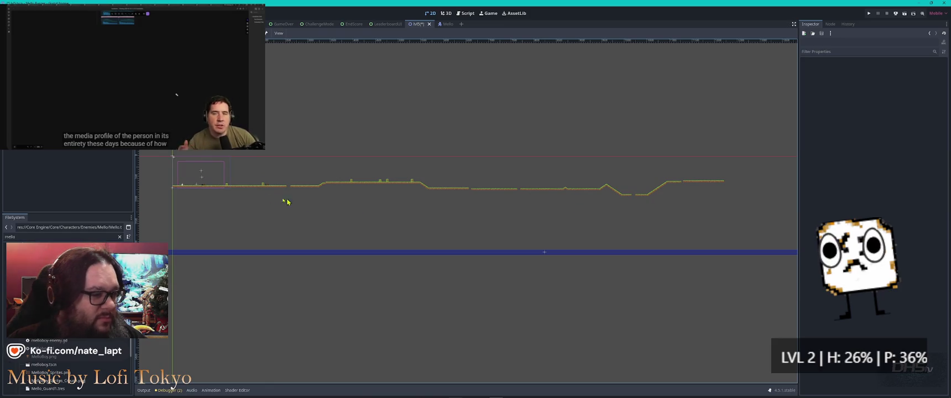
scroll(172, 178, "up", 2)
scroll(173, 178, "up", 1)
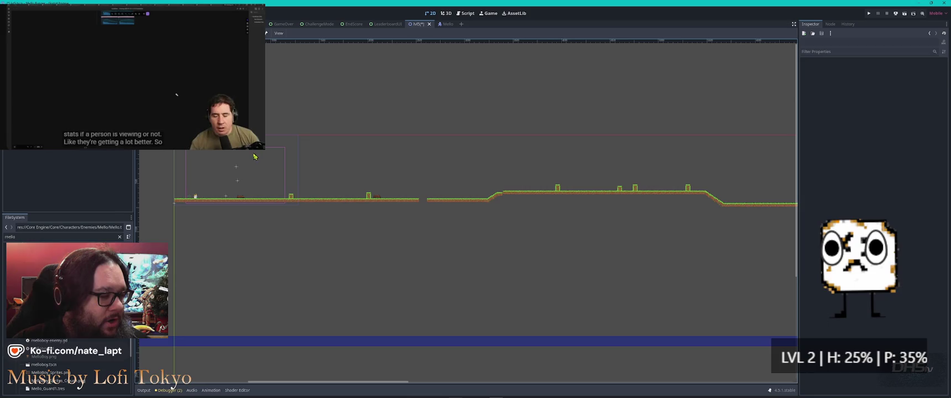
scroll(250, 159, "up", 3)
mouse_move(251, 161)
left_mouse_down()
mouse_move(283, 138)
mouse_move(294, 142)
left_mouse_up()
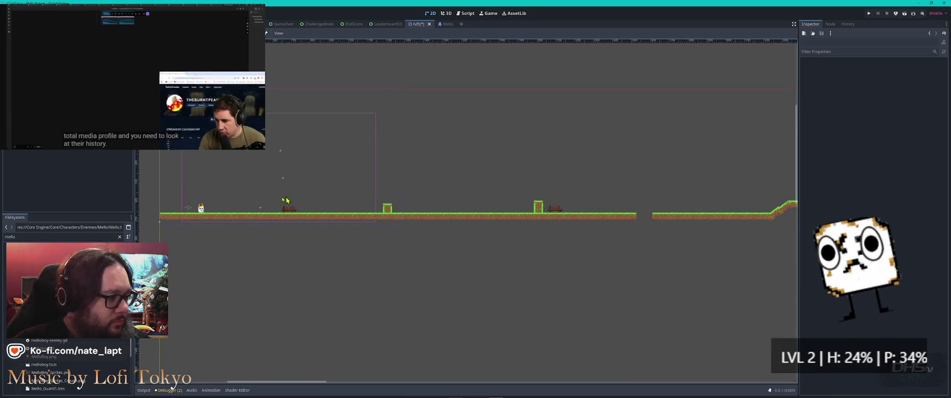
left_click(47, 170)
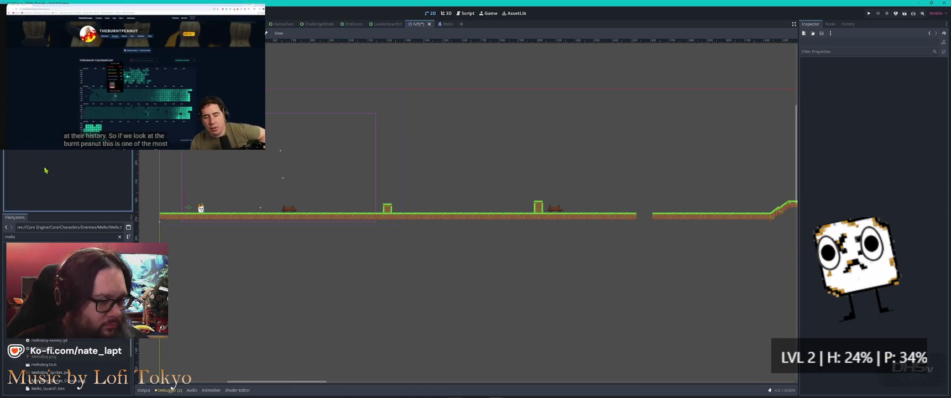
Step: Add a plain Node named Trees to the scene and clear the file filter
key("ctrl+a")
type("node")
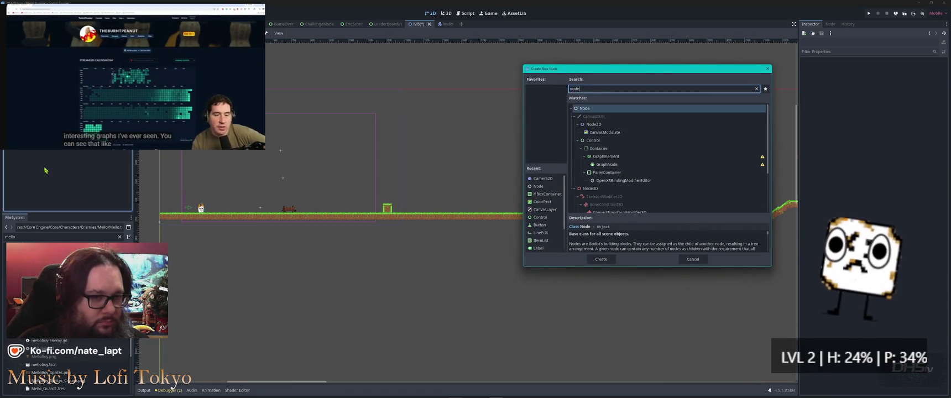
key("Return")
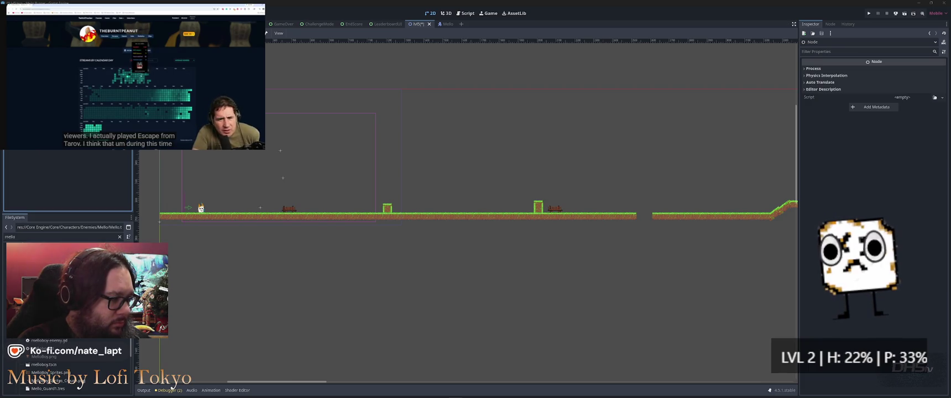
key("BackSpace")
key("BackSpace")
key("BackSpace")
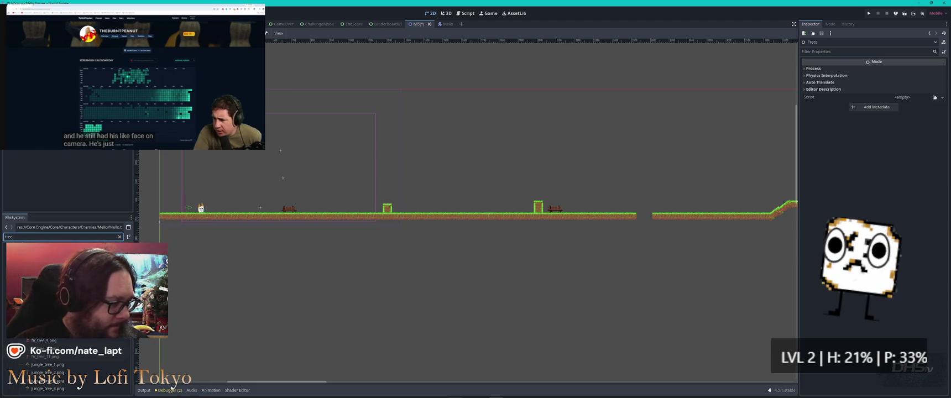
Step: Place fir_tree_4, jungle_tree_3, fir_tree_3, middle_lane_tree4 and middle_lane_tree6 on the ground
mouse_move(44, 307)
left_mouse_down()
mouse_move(232, 238)
mouse_move(369, 205)
mouse_move(351, 188)
left_mouse_up()
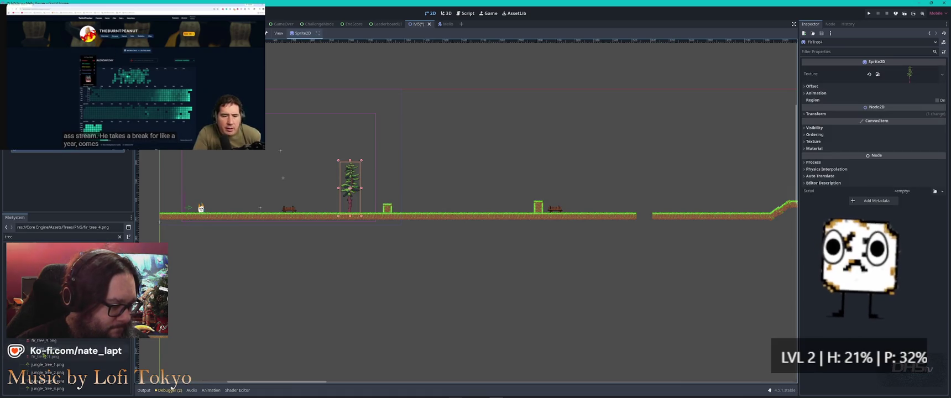
left_click_drag(53, 382, 397, 242)
left_click_drag(458, 200, 459, 200)
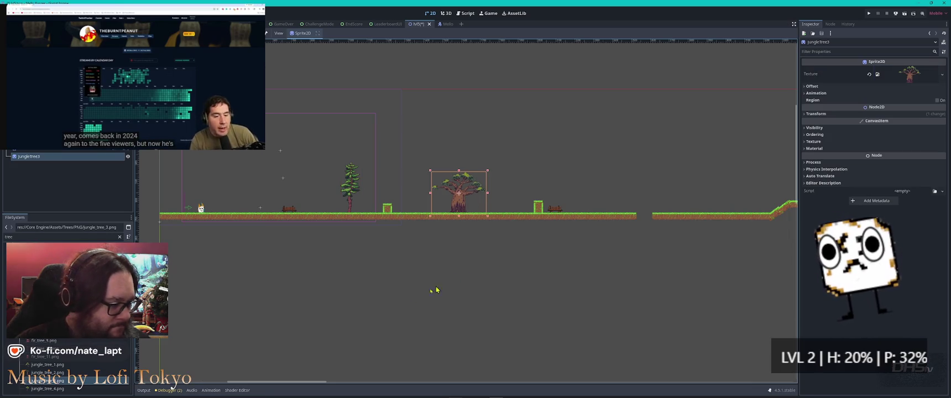
mouse_move(45, 292)
left_mouse_down()
mouse_move(289, 260)
mouse_move(636, 191)
mouse_move(708, 193)
left_mouse_up()
scroll(498, 221, "right", 10)
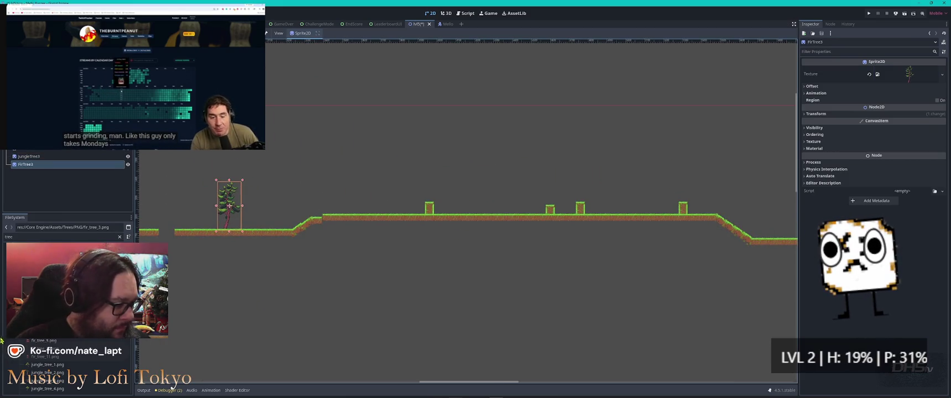
scroll(55, 365, "down", 3)
scroll(55, 365, "down", 2)
mouse_move(53, 351)
left_mouse_down()
mouse_move(111, 348)
mouse_move(417, 251)
mouse_move(530, 196)
mouse_move(511, 191)
left_mouse_up()
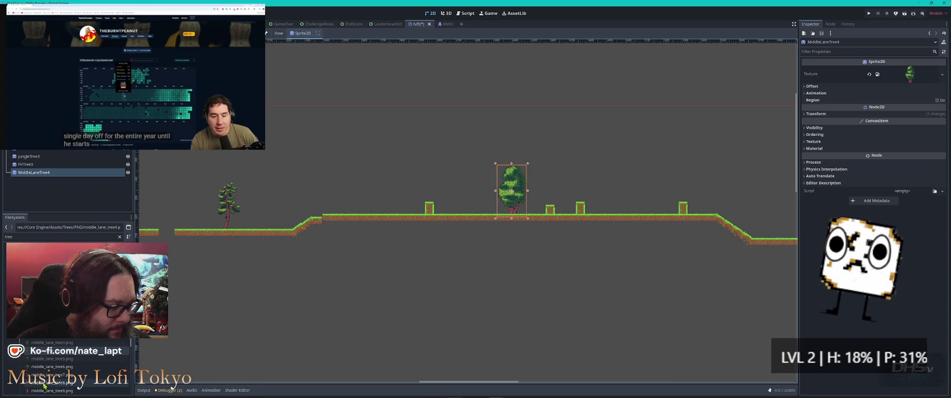
mouse_move(50, 366)
left_mouse_down()
mouse_move(324, 244)
mouse_move(375, 198)
mouse_move(377, 209)
left_mouse_up()
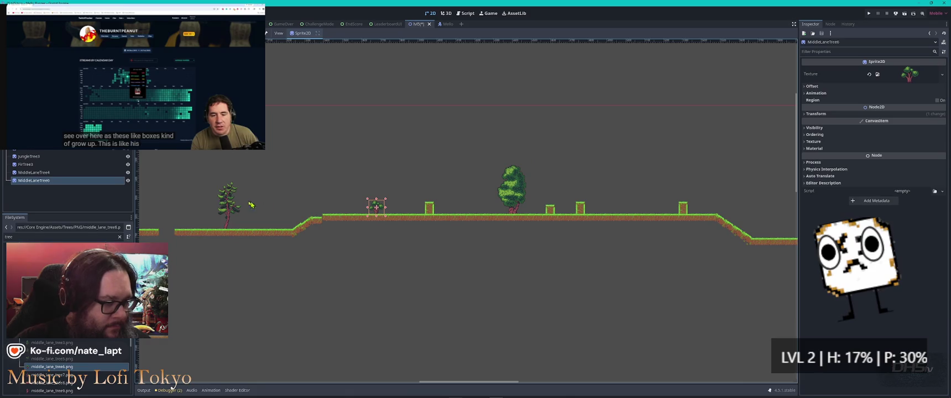
Step: Place Tree3, middle_lane_tree7 and middle_lane_tree2 along the left and middle platforms
scroll(255, 205, "left", 5)
scroll(340, 227, "up", 3)
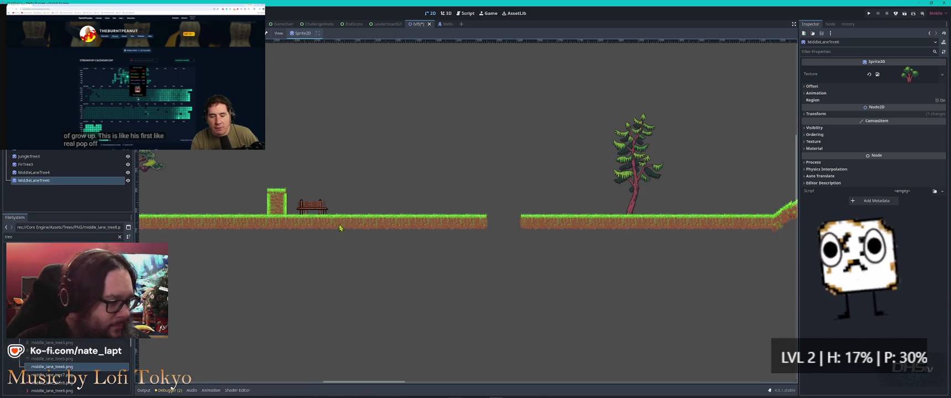
scroll(77, 368, "up", 5)
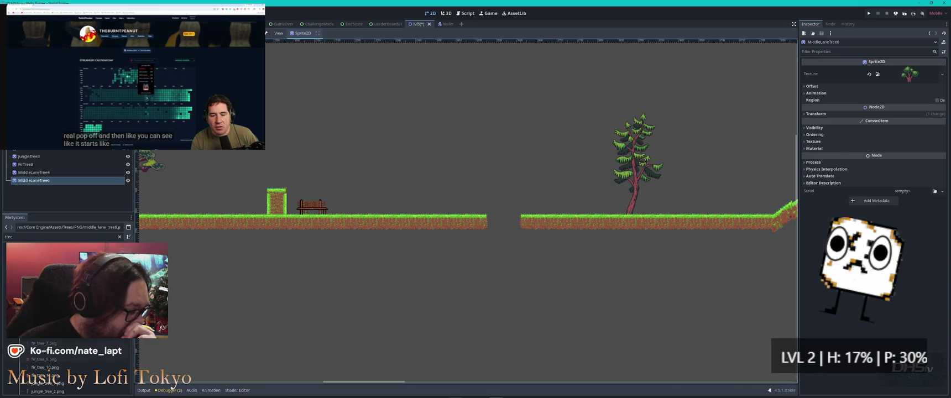
mouse_move(49, 310)
left_mouse_down()
mouse_move(133, 265)
mouse_move(391, 184)
left_mouse_up()
scroll(511, 208, "down", 5)
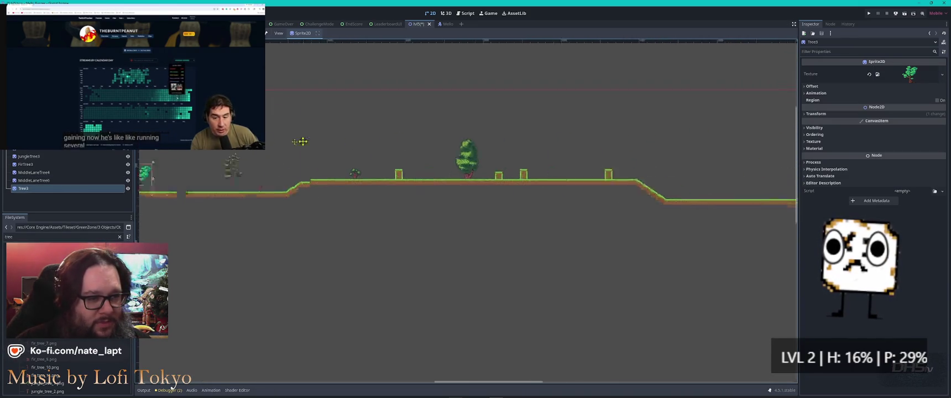
left_click_drag(685, 145, 390, 151)
scroll(85, 348, "up", 3)
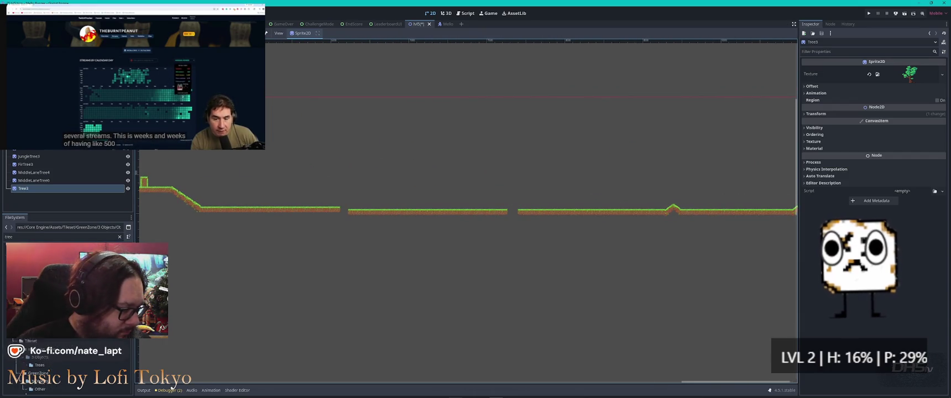
scroll(85, 349, "down", 5)
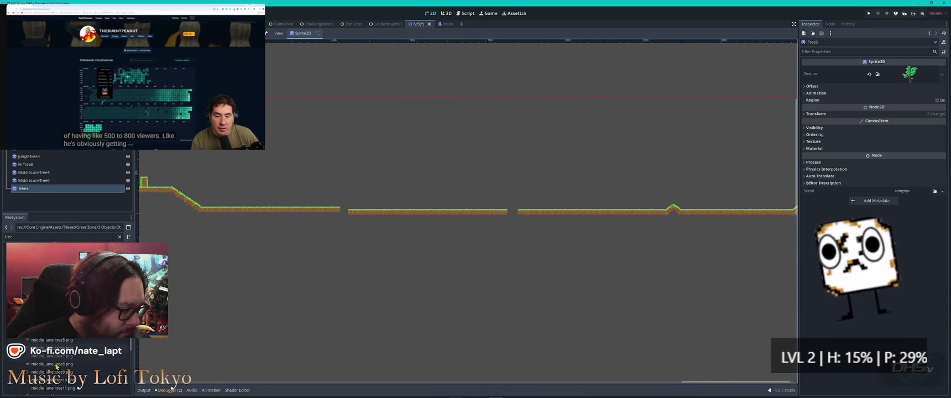
scroll(52, 359, "down", 5)
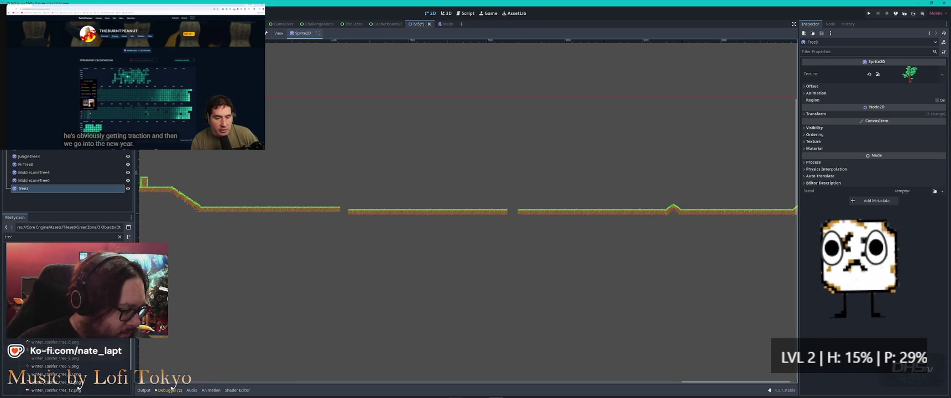
mouse_move(78, 387)
left_mouse_down()
mouse_move(182, 288)
mouse_move(329, 203)
mouse_move(288, 202)
left_mouse_up()
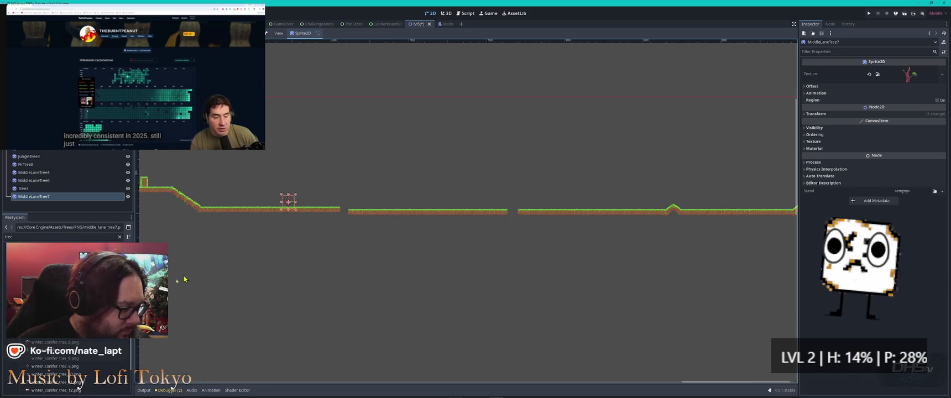
mouse_move(78, 387)
left_mouse_down()
mouse_move(484, 202)
mouse_move(470, 190)
left_mouse_up()
Step: Add another middle_lane_tree4, a middle_lane_tree2 and a middle_lane_tree1 bush along the ground
scroll(48, 354, "down", 5)
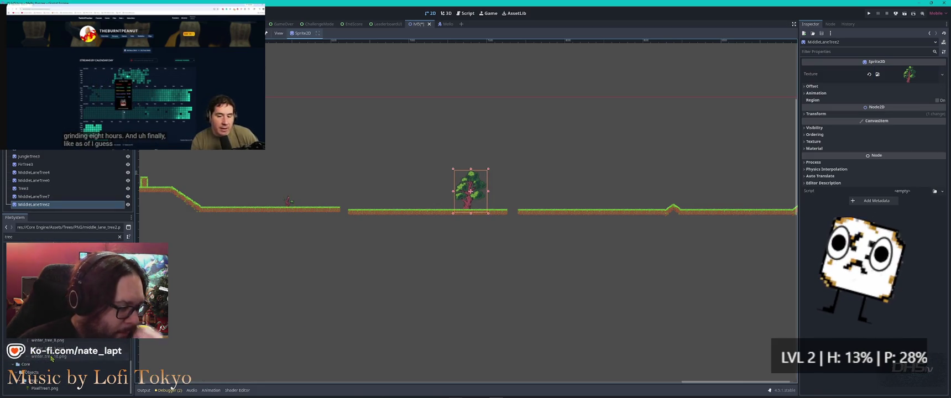
scroll(53, 364, "up", 2)
scroll(54, 365, "up", 3)
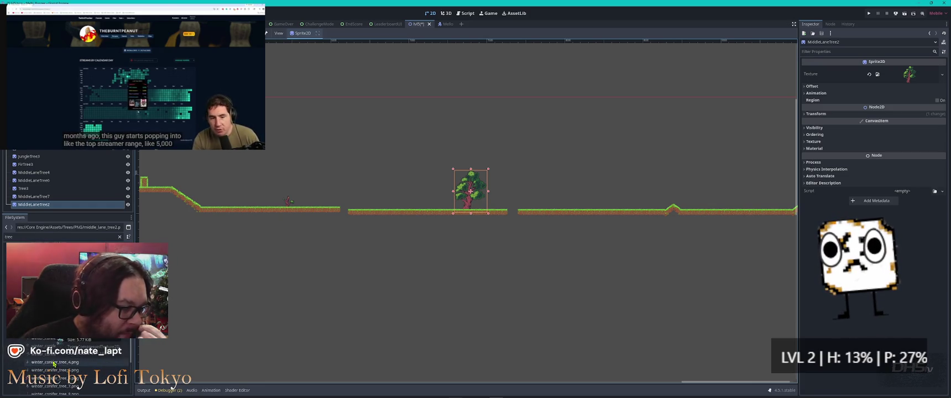
scroll(54, 363, "up", 5)
left_click_drag(50, 317, 320, 201)
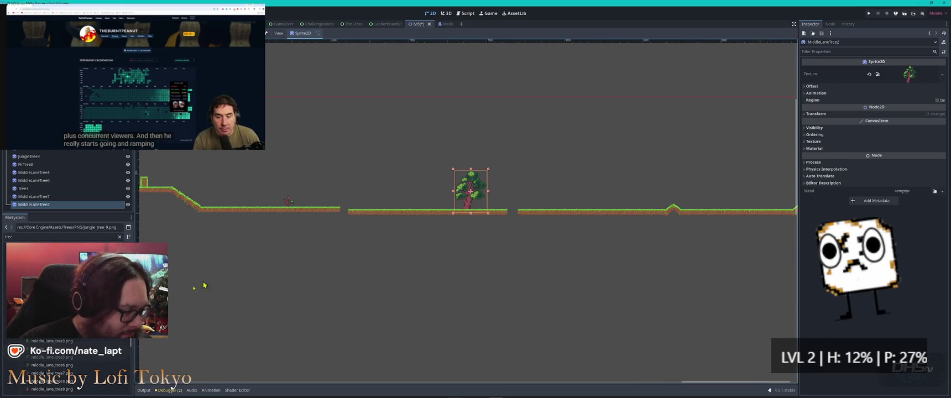
left_click_drag(53, 349, 310, 326)
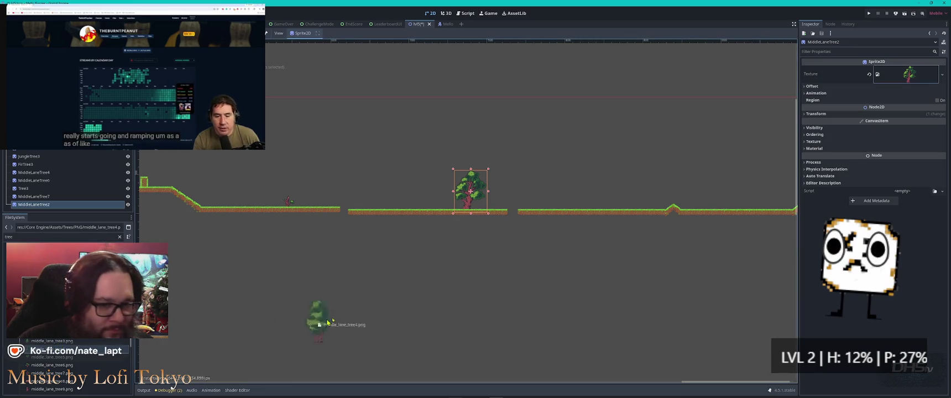
left_click_drag(641, 195, 637, 196)
mouse_move(50, 333)
left_mouse_down()
mouse_move(476, 174)
mouse_move(763, 190)
left_mouse_up()
mouse_move(50, 325)
left_mouse_down()
mouse_move(221, 204)
mouse_move(409, 202)
left_mouse_up()
scroll(649, 188, "down", 3)
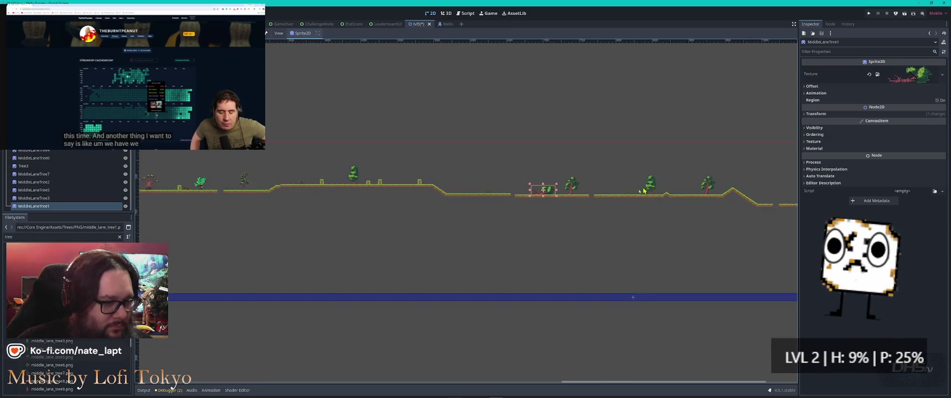
Step: Place middle_lane_tree7 and middle_lane_tree6 bushes on the right platform and a jungle tree on the raised one
left_click_drag(613, 172, 190, 162)
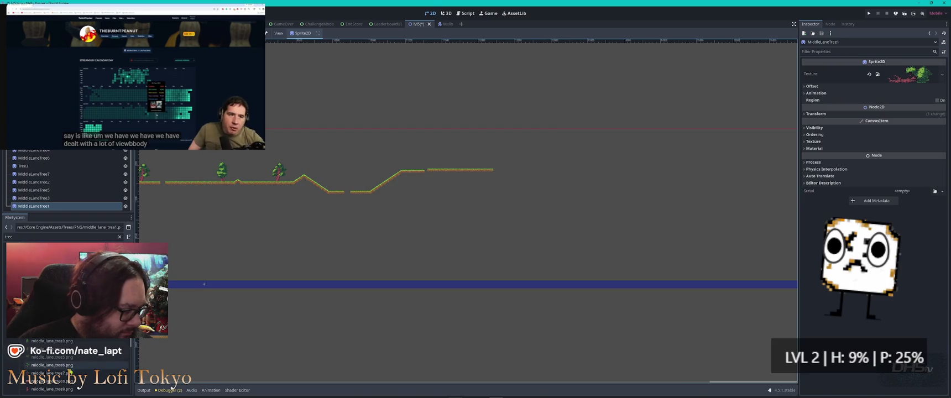
left_click_drag(49, 374, 231, 318)
scroll(453, 148, "up", 3)
mouse_move(449, 141)
left_mouse_down()
mouse_move(457, 155)
mouse_move(429, 195)
left_mouse_up()
mouse_move(65, 363)
left_mouse_down()
mouse_move(463, 196)
mouse_move(516, 197)
left_mouse_up()
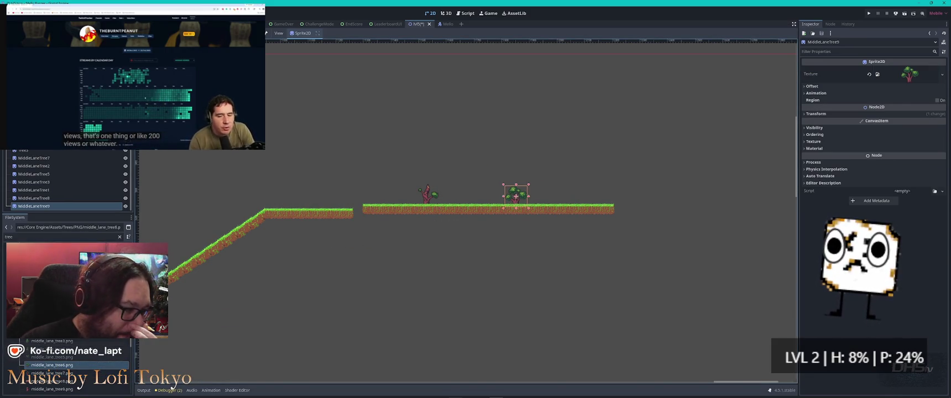
scroll(49, 372, "up", 5)
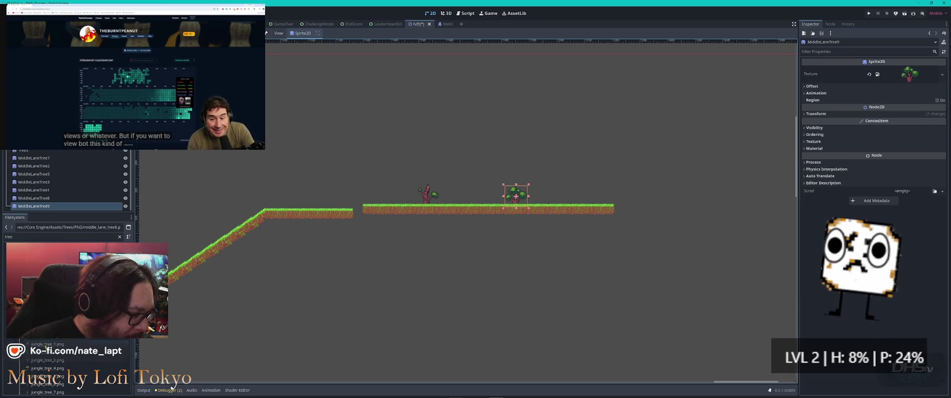
mouse_move(283, 214)
left_mouse_down()
mouse_move(295, 183)
mouse_move(245, 183)
mouse_move(256, 183)
left_mouse_up()
Step: Add fir trees near the ground gap and between the leafy trees
left_click_drag(50, 332, 436, 189)
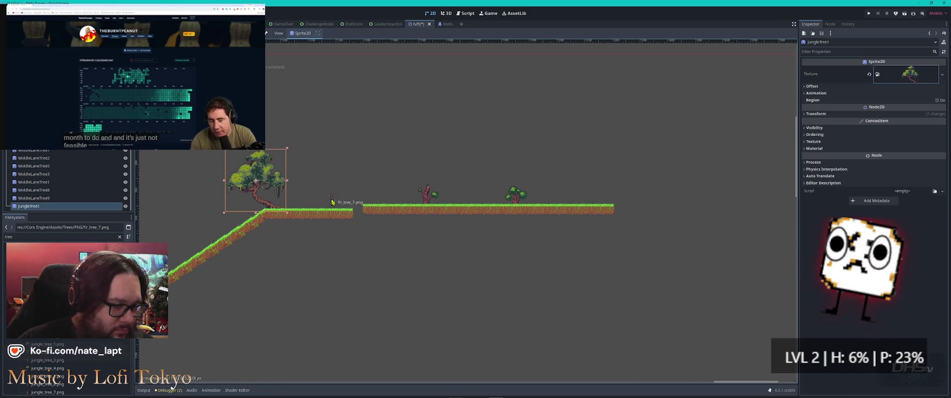
scroll(330, 203, "up", 3)
scroll(331, 210, "down", 5)
scroll(331, 210, "up", 1)
scroll(499, 207, "left", 6)
scroll(499, 207, "down", 1)
scroll(357, 209, "up", 5)
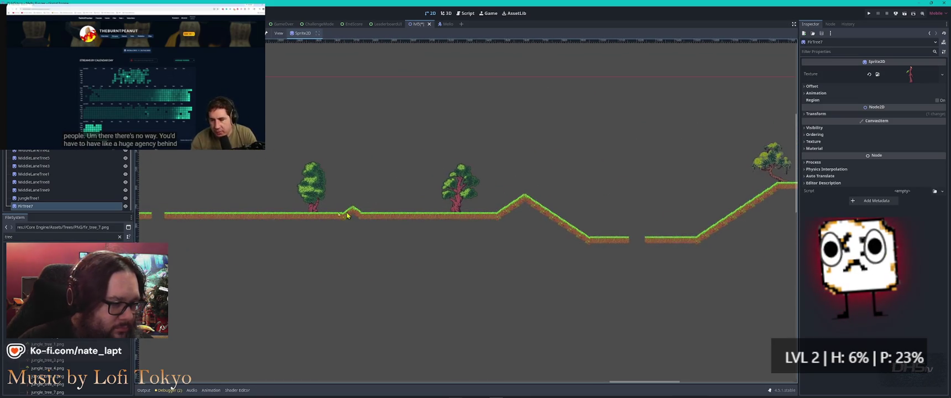
mouse_move(47, 303)
left_mouse_down()
mouse_move(166, 248)
mouse_move(277, 171)
left_mouse_up()
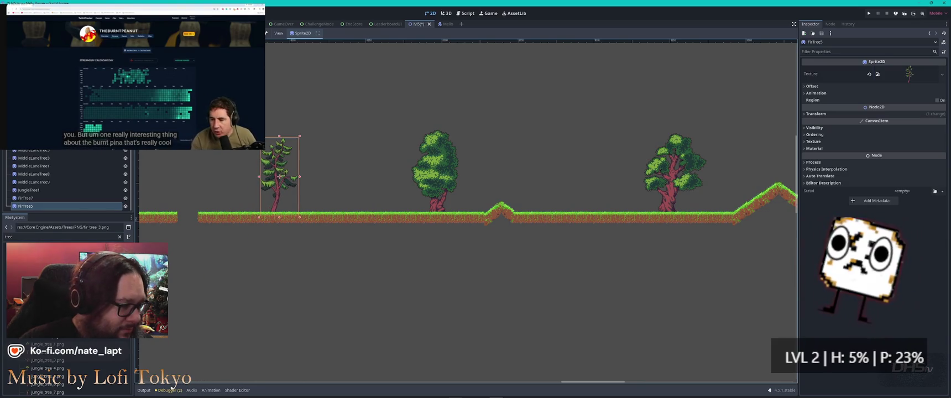
mouse_move(47, 295)
left_mouse_down()
mouse_move(393, 160)
mouse_move(500, 169)
left_mouse_up()
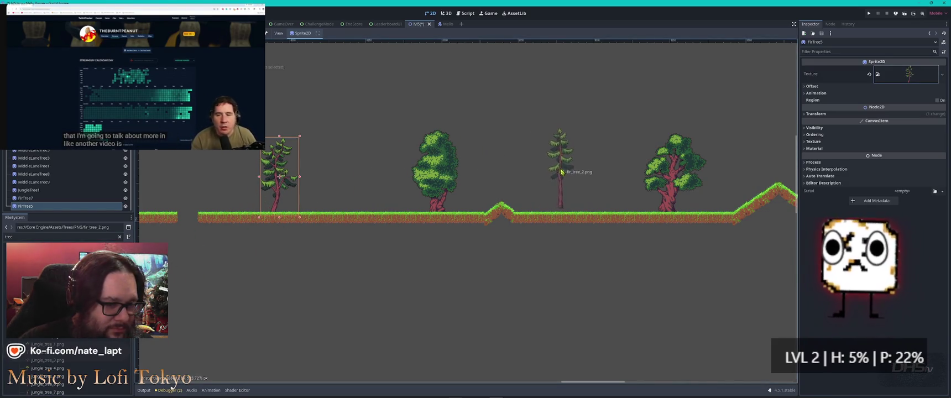
left_click_drag(573, 180, 572, 177)
Step: Add more fir trees further right, including a small one, then filter files for 'bush'
mouse_move(47, 296)
left_mouse_down()
mouse_move(471, 178)
mouse_move(478, 161)
mouse_move(478, 174)
left_mouse_up()
mouse_move(47, 296)
left_mouse_down()
mouse_move(192, 218)
mouse_move(726, 178)
left_mouse_up()
scroll(348, 214, "down", 2)
mouse_move(348, 215)
left_mouse_down()
mouse_move(452, 176)
mouse_move(636, 207)
left_mouse_up()
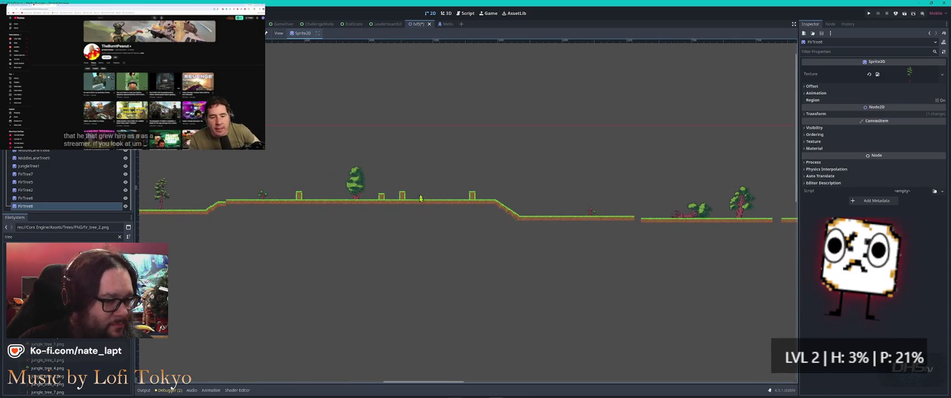
scroll(393, 242, "up", 2)
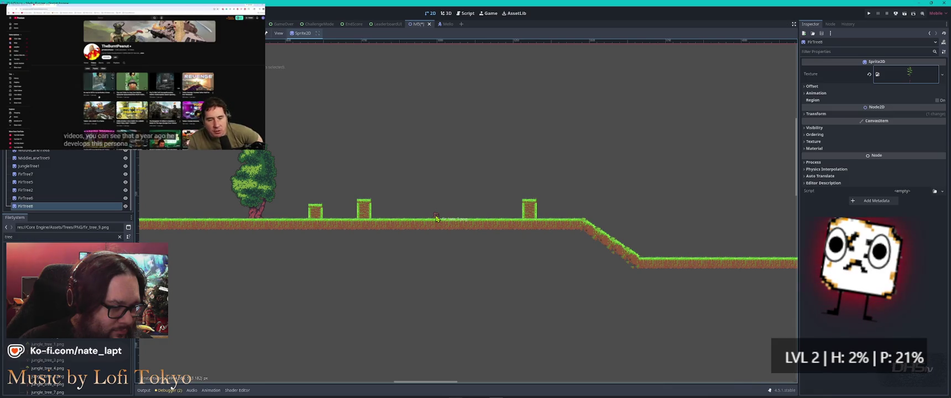
left_click_drag(436, 219, 436, 215)
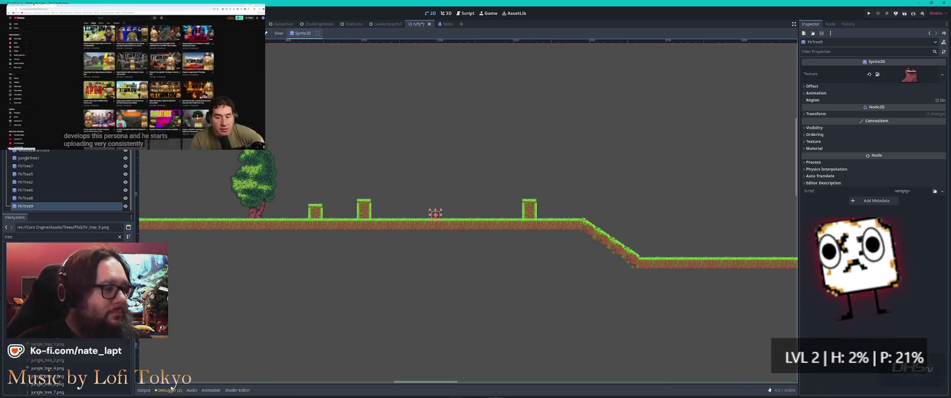
double_click(8, 237)
type("bush")
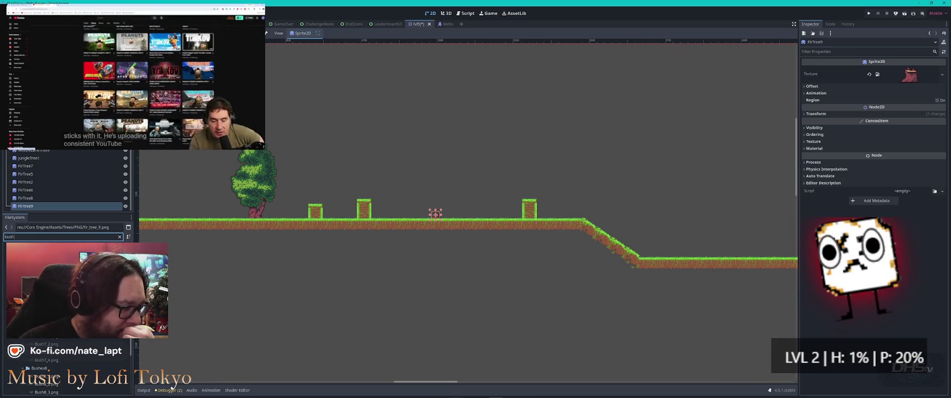
Step: Place bushes near the small tree and on the ground line further along
mouse_move(44, 287)
left_mouse_down()
mouse_move(202, 197)
mouse_move(207, 217)
left_mouse_up()
scroll(560, 225, "right", 10)
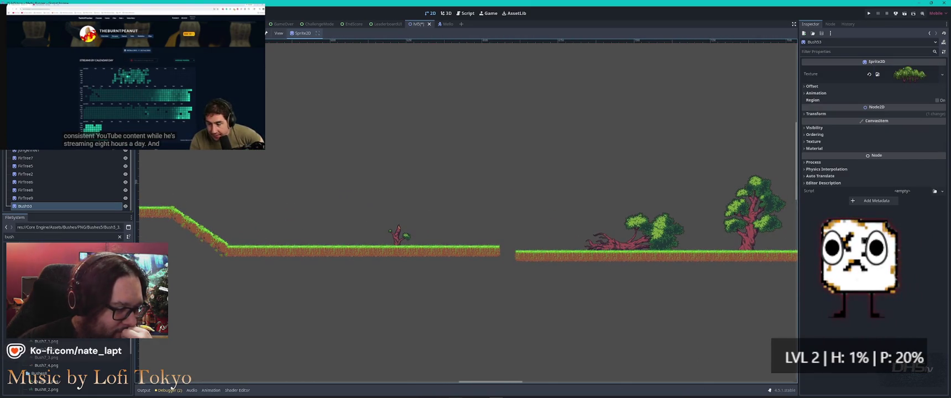
mouse_move(178, 257)
left_mouse_down()
mouse_move(284, 229)
mouse_move(348, 244)
left_mouse_up()
scroll(348, 243, "down", 4)
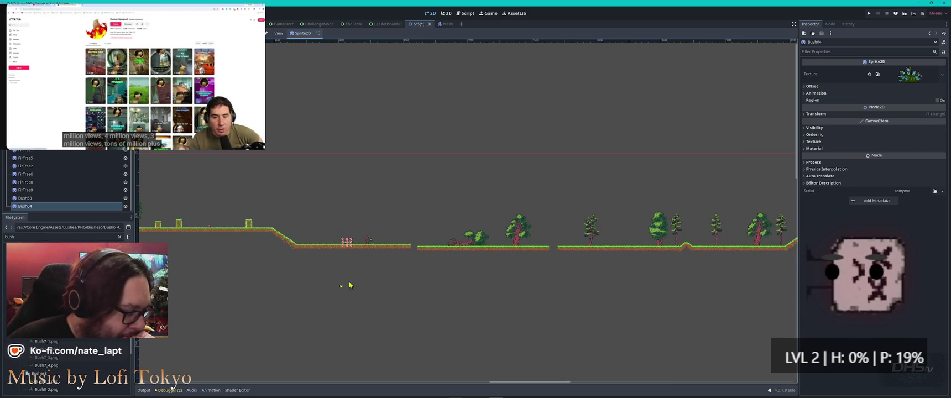
scroll(67, 365, "down", 5)
left_click_drag(47, 367, 907, 74)
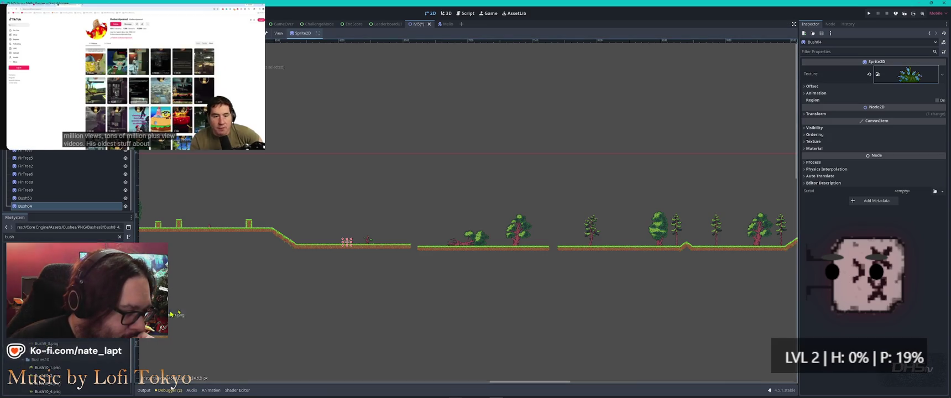
scroll(626, 239, "up", 3)
left_click_drag(612, 249, 567, 264)
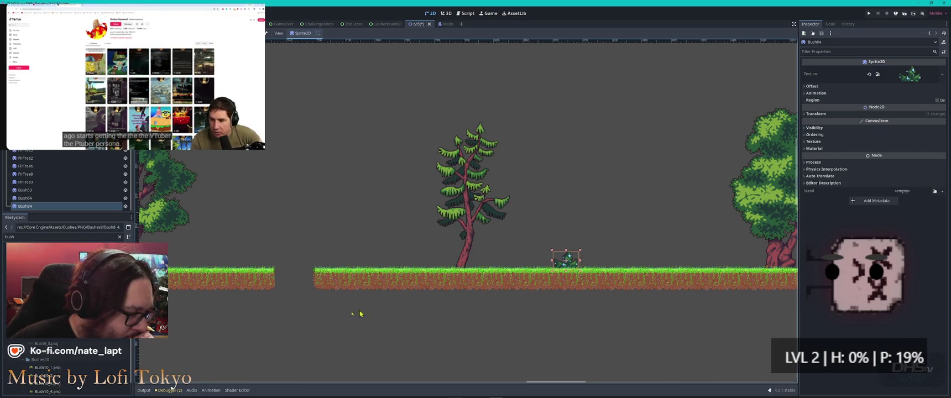
Step: Add two more bushes on the left ground section
scroll(54, 343, "down", 3)
mouse_move(54, 343)
left_mouse_down()
mouse_move(240, 260)
mouse_move(229, 251)
left_mouse_up()
scroll(228, 252, "right", 10)
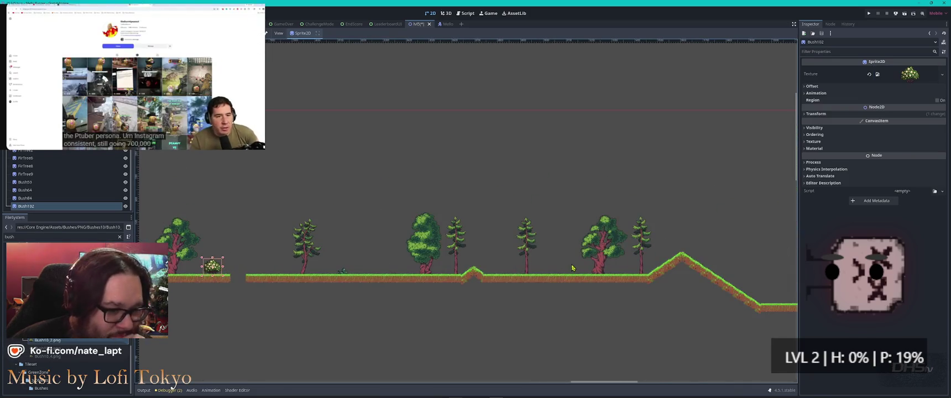
mouse_move(34, 357)
left_mouse_down()
mouse_move(365, 242)
mouse_move(394, 252)
left_mouse_up()
scroll(394, 252, "up", 2)
scroll(346, 261, "down", 5)
scroll(248, 265, "down", 3)
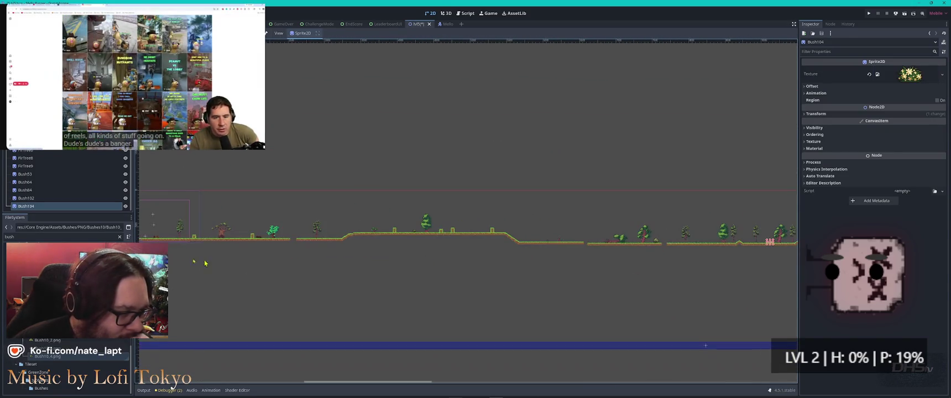
scroll(290, 202, "up", 5)
scroll(420, 248, "up", 5)
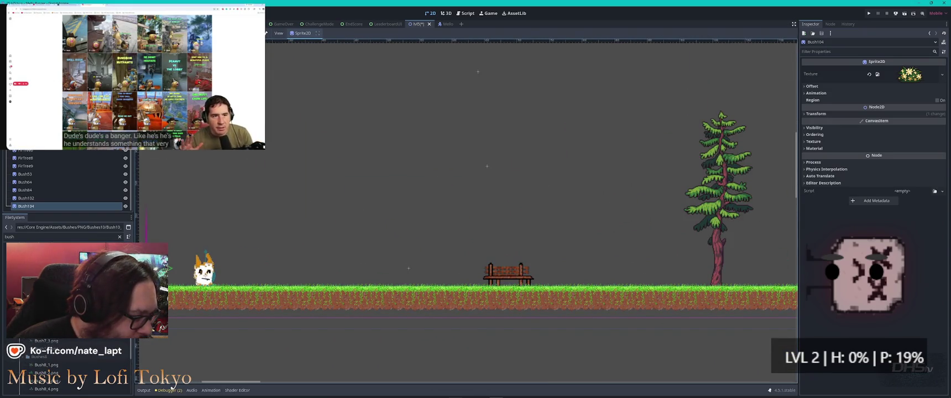
Step: Place bushes at the level start, a larger one beside the tall pine, and one by the bench
left_click_drag(50, 299, 345, 277)
left_click_drag(483, 240, 330, 216)
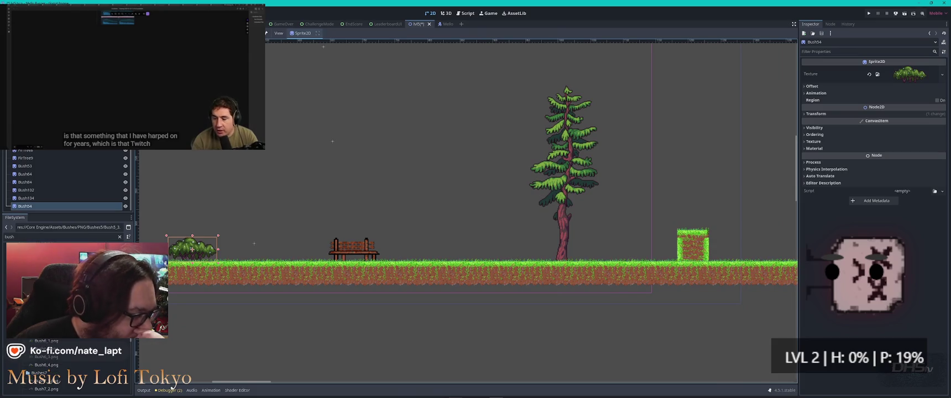
mouse_move(50, 310)
left_mouse_down()
mouse_move(166, 276)
mouse_move(471, 248)
mouse_move(501, 229)
mouse_move(501, 241)
left_mouse_up()
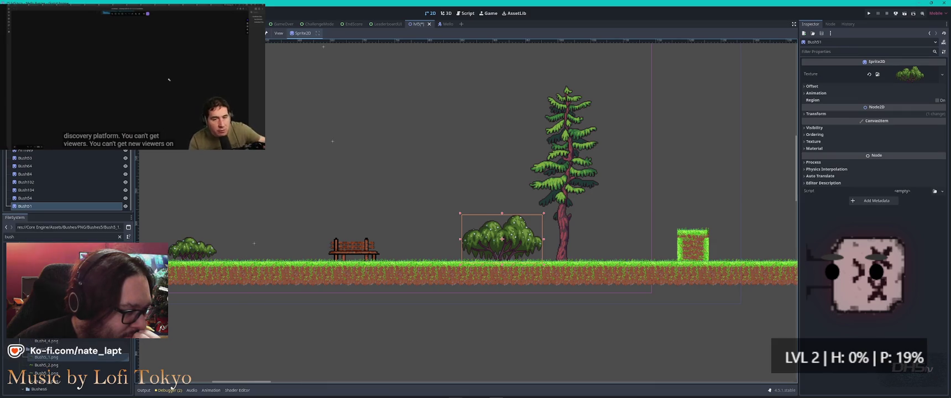
mouse_move(50, 310)
left_mouse_down()
mouse_move(318, 240)
mouse_move(303, 229)
mouse_move(314, 239)
left_mouse_up()
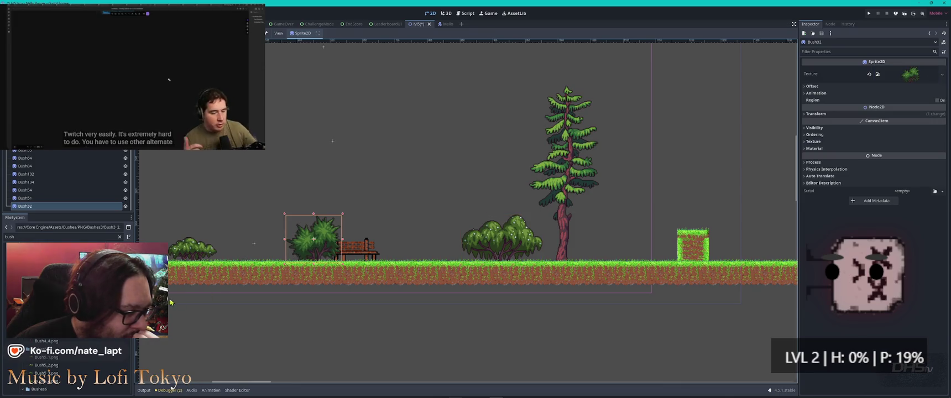
Step: Place a bush on top of the grass block and a round bush beside the baobab tree
mouse_move(50, 266)
left_mouse_down()
mouse_move(138, 249)
mouse_move(789, 208)
mouse_move(719, 235)
mouse_move(693, 221)
left_mouse_up()
scroll(66, 368, "up", 2)
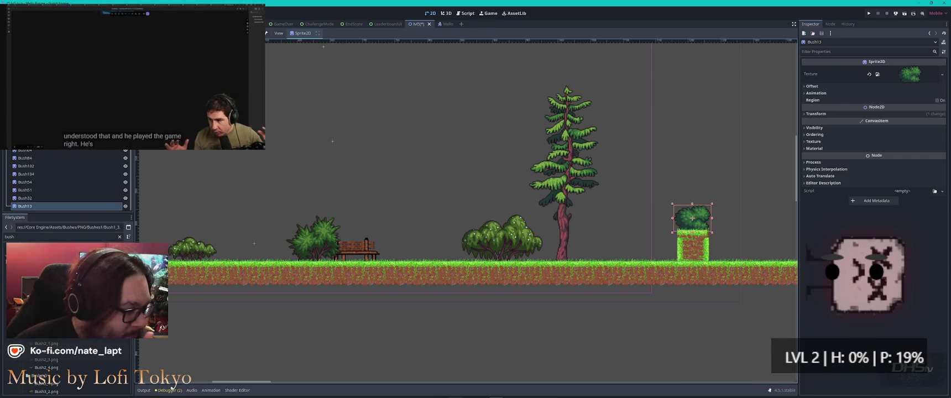
scroll(238, 260, "down", 3)
left_click_drag(47, 260, 578, 244)
left_click_drag(649, 230, 273, 217)
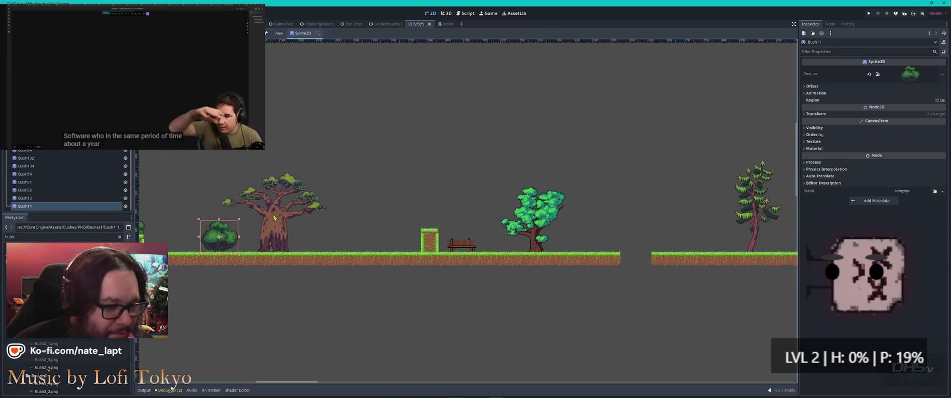
scroll(376, 254, "up", 2)
scroll(55, 344, "down", 2)
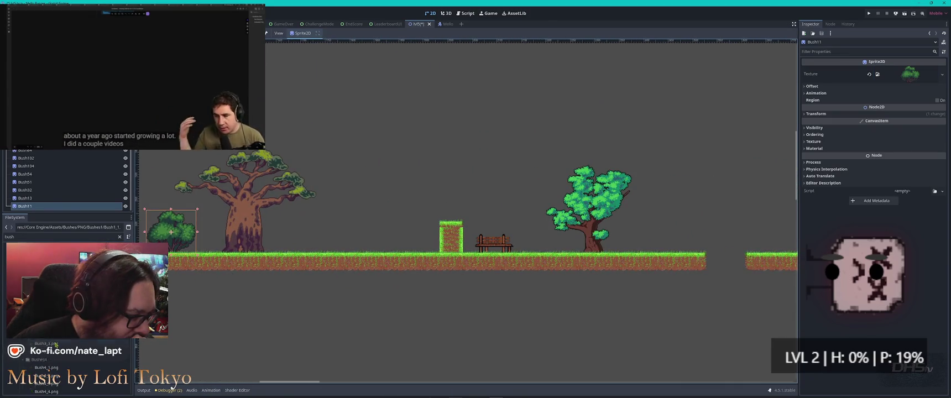
Step: Add two more bushes left of the baobab, including a small one on the ground
mouse_move(54, 345)
left_mouse_down()
mouse_move(144, 310)
mouse_move(415, 244)
left_mouse_up()
scroll(492, 243, "down", 3)
scroll(283, 209, "right", 5)
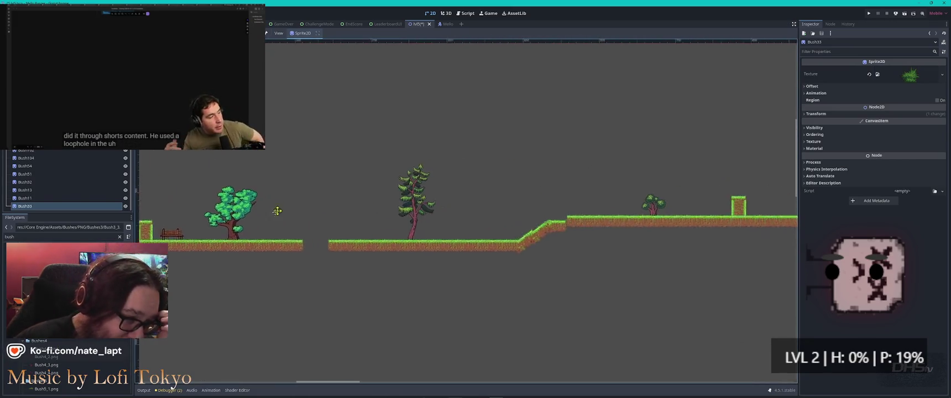
scroll(283, 209, "right", 3)
scroll(283, 209, "up", 2)
mouse_move(47, 380)
left_mouse_down()
mouse_move(249, 332)
mouse_move(447, 248)
left_mouse_up()
scroll(310, 288, "down", 3)
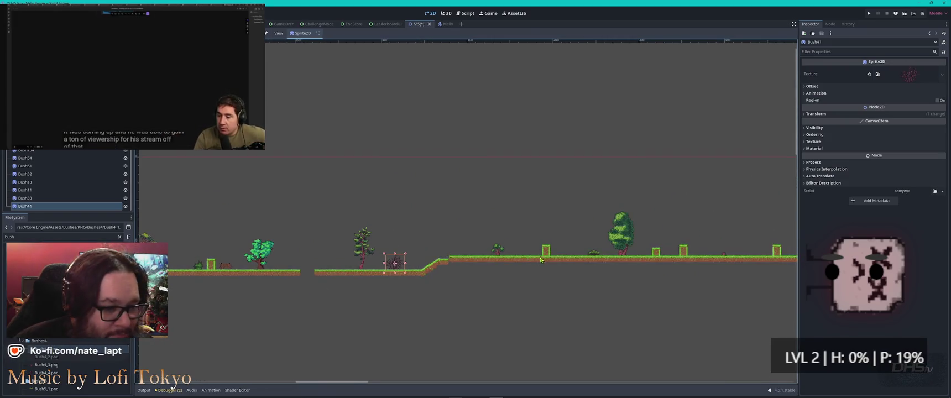
Step: Place bushes between the grass blocks and on the nearby ground
left_click_drag(541, 260, 299, 262)
mouse_move(65, 355)
left_mouse_down()
mouse_move(359, 282)
mouse_move(509, 256)
mouse_move(545, 260)
left_mouse_up()
scroll(495, 251, "up", 3)
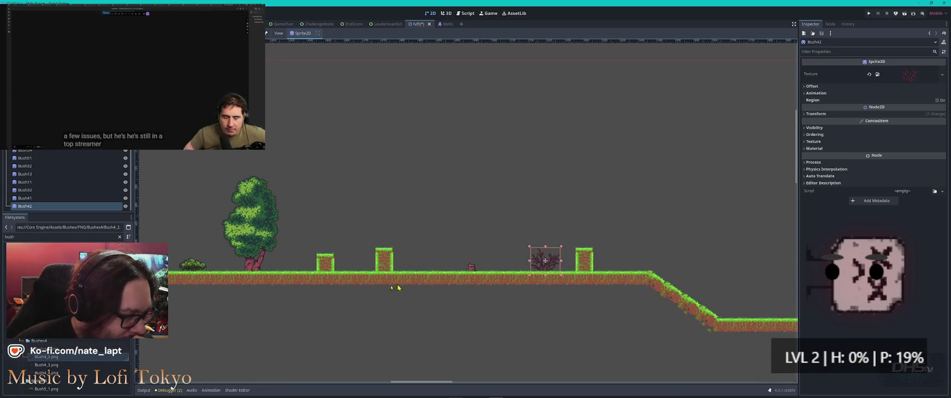
mouse_move(61, 373)
left_mouse_down()
mouse_move(183, 337)
mouse_move(303, 282)
left_mouse_up()
left_click_drag(331, 248, 326, 251)
scroll(608, 243, "down", 2)
scroll(401, 233, "up", 4)
Step: Set bushes at the foot of the slope and along the lower ground
mouse_move(47, 335)
left_mouse_down()
mouse_move(202, 314)
mouse_move(460, 310)
left_mouse_up()
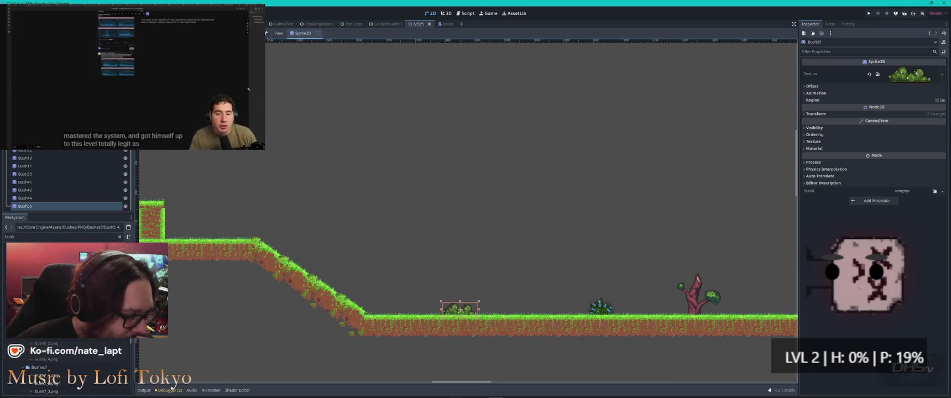
mouse_move(47, 287)
left_mouse_down()
mouse_move(221, 265)
mouse_move(354, 265)
mouse_move(407, 303)
left_mouse_up()
scroll(472, 232, "right", 5)
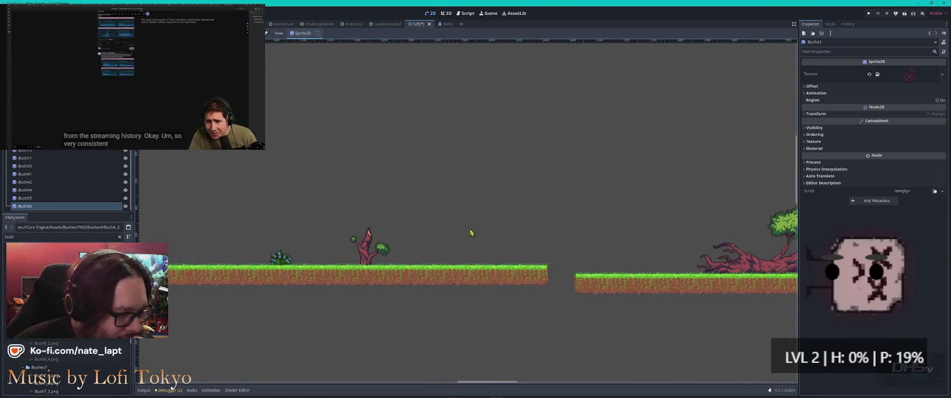
mouse_move(47, 276)
left_mouse_down()
mouse_move(482, 235)
mouse_move(514, 244)
left_mouse_up()
scroll(553, 232, "right", 10)
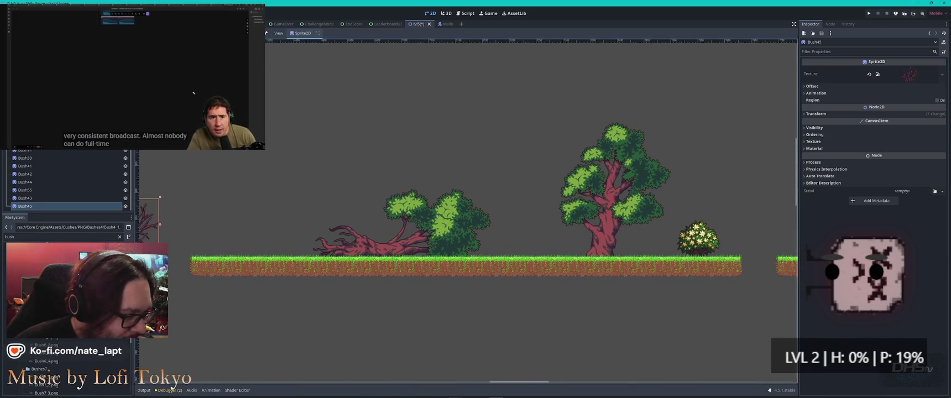
Step: Scatter bushes near the fallen tree, at the large tree's base and between the pines
mouse_move(47, 276)
left_mouse_down()
mouse_move(308, 243)
mouse_move(306, 235)
left_mouse_up()
mouse_move(47, 288)
left_mouse_down()
mouse_move(266, 249)
mouse_move(491, 242)
left_mouse_up()
mouse_move(47, 287)
left_mouse_down()
mouse_move(360, 243)
mouse_move(223, 240)
mouse_move(236, 241)
left_mouse_up()
mouse_move(47, 288)
left_mouse_down()
mouse_move(401, 243)
mouse_move(567, 245)
left_mouse_up()
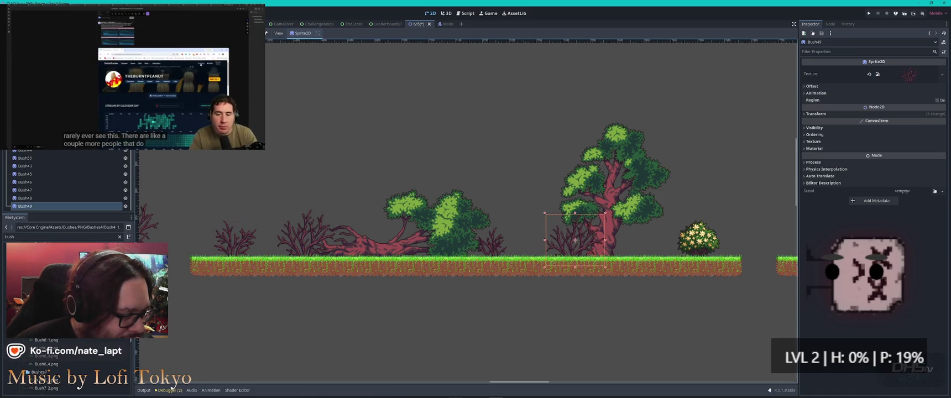
mouse_move(47, 348)
left_mouse_down()
mouse_move(395, 243)
mouse_move(272, 241)
left_mouse_up()
Step: Further along, add a bush near the trees plus Bush8_2, Bush6_1 and Bush2_2 sprites
left_click_drag(575, 218, 90, 235)
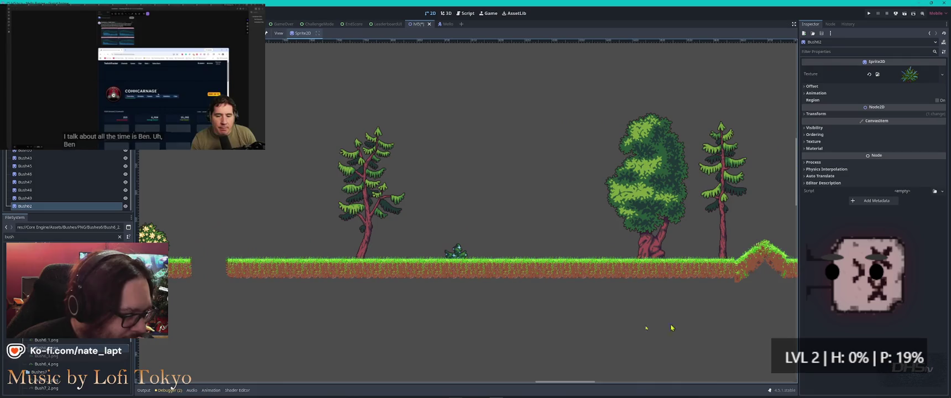
mouse_move(47, 343)
left_mouse_down()
mouse_move(488, 277)
mouse_move(550, 240)
mouse_move(568, 248)
mouse_move(66, 354)
mouse_move(603, 272)
mouse_move(604, 241)
mouse_move(624, 251)
left_mouse_up()
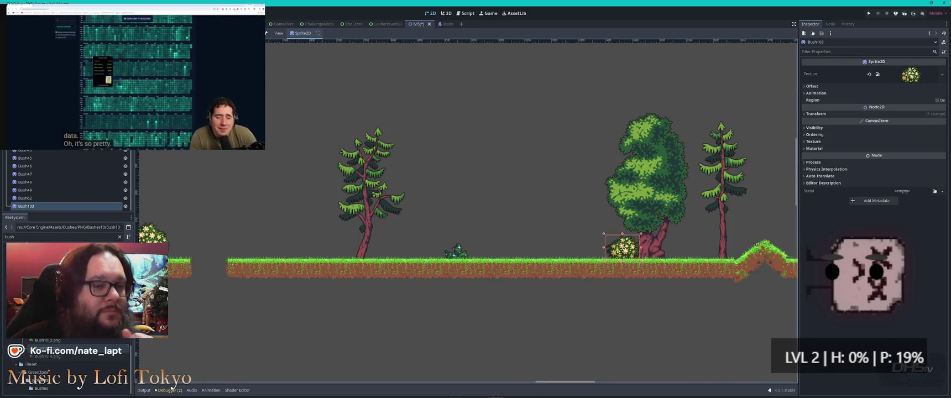
scroll(618, 252, "down", 5)
scroll(594, 217, "right", 5)
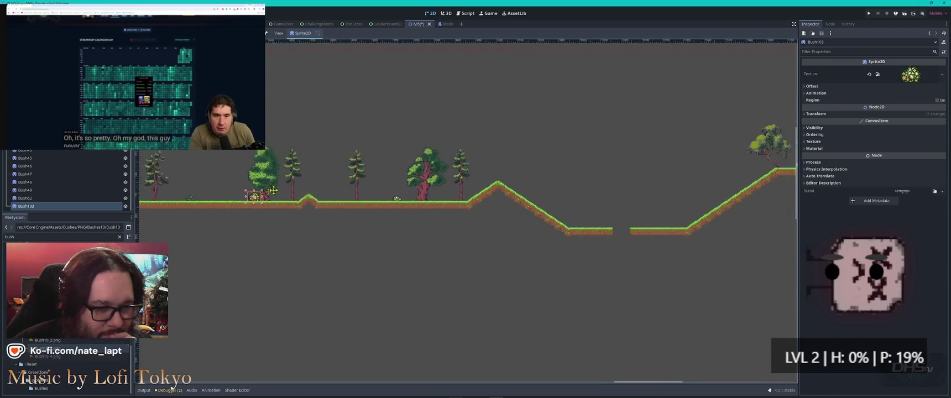
mouse_move(50, 309)
left_mouse_down()
mouse_move(563, 215)
mouse_move(562, 237)
left_mouse_up()
scroll(574, 237, "up", 5)
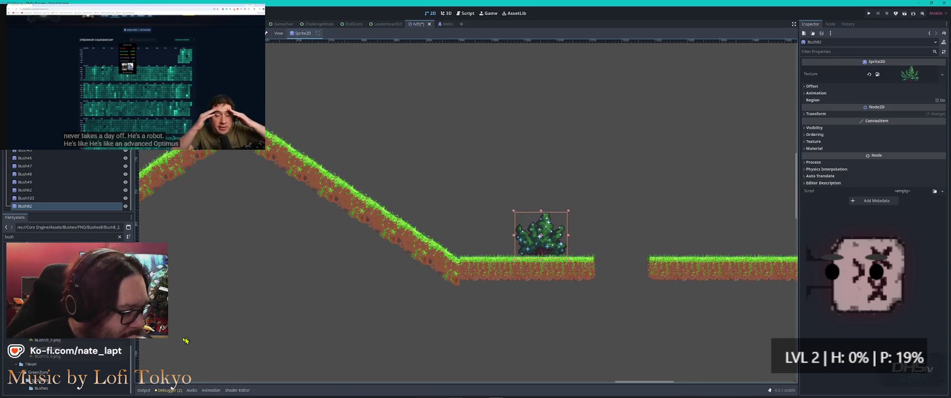
mouse_move(44, 326)
left_mouse_down()
mouse_move(206, 277)
mouse_move(768, 229)
left_mouse_up()
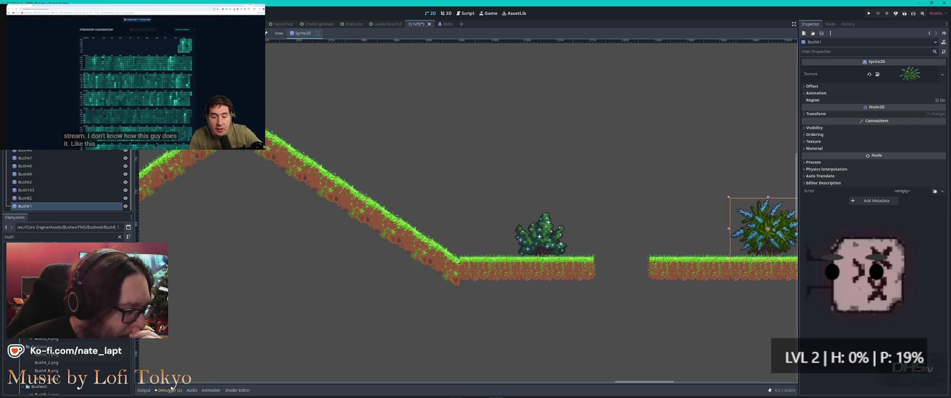
mouse_move(47, 315)
left_mouse_down()
mouse_move(382, 173)
mouse_move(478, 216)
mouse_move(482, 242)
left_mouse_up()
Step: Place Bush1_2, Bush1_4, Bush4_2, Bush5_1 and Bush3_3 bushes on the platforms
scroll(387, 221, "right", 8)
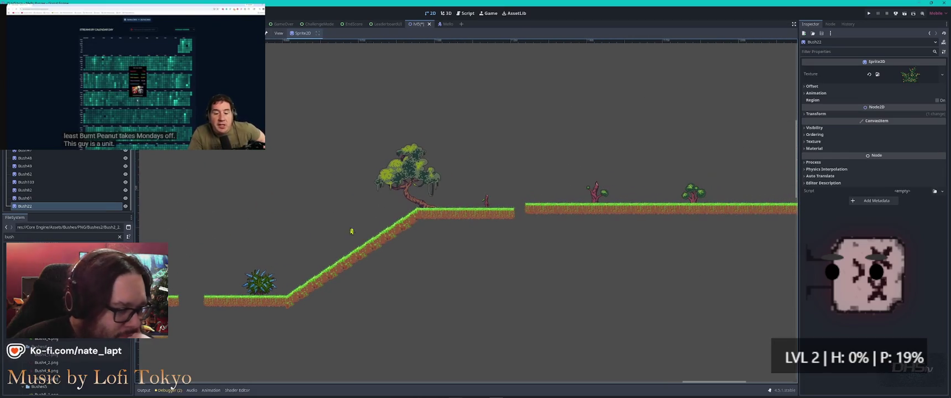
scroll(56, 359, "up", 3)
mouse_move(47, 323)
left_mouse_down()
mouse_move(138, 277)
mouse_move(494, 197)
mouse_move(463, 201)
left_mouse_up()
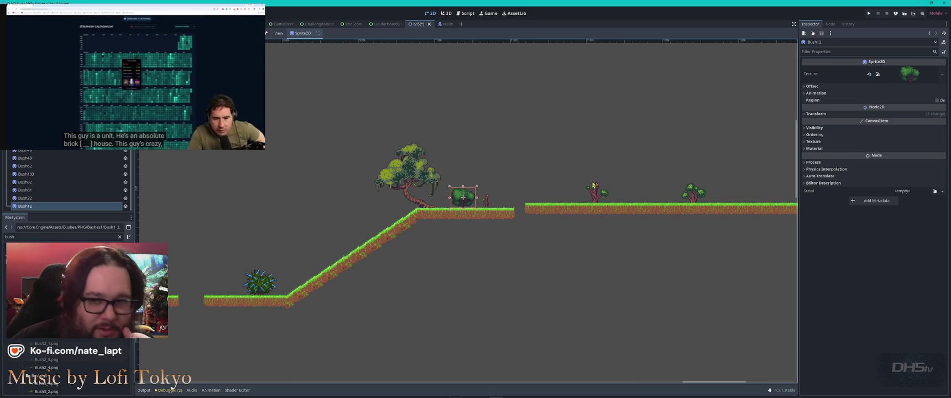
scroll(497, 210, "right", 10)
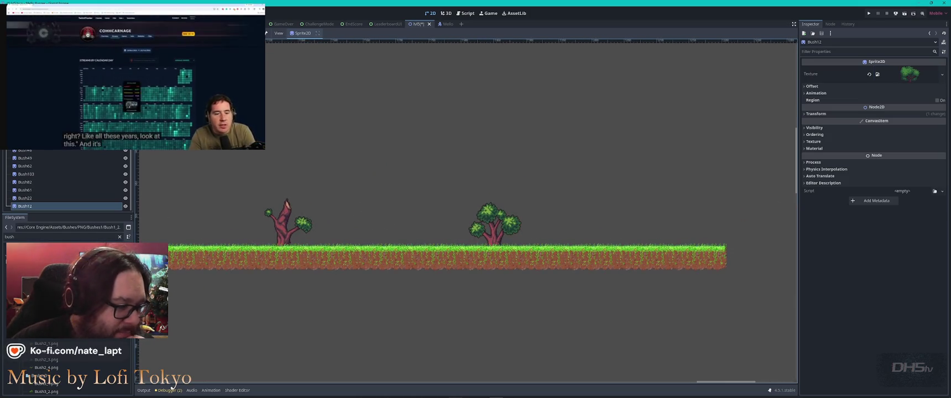
left_click_drag(47, 312, 525, 241)
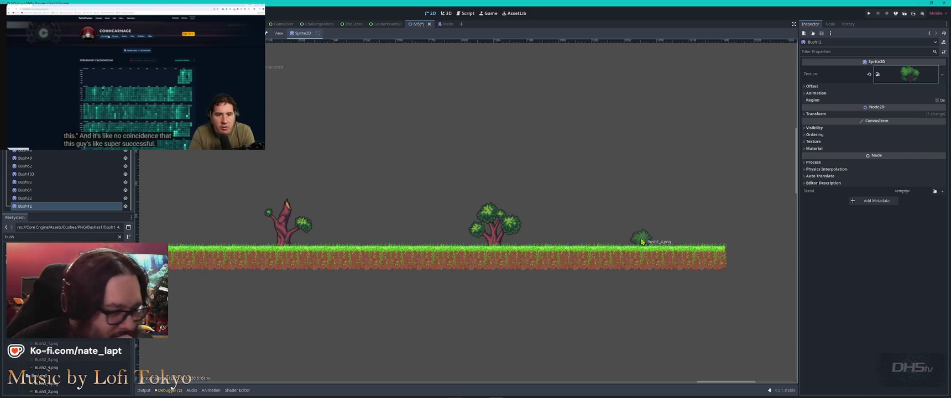
left_click_drag(642, 242, 640, 239)
left_click_drag(49, 340, 434, 224)
mouse_move(47, 370)
left_mouse_down()
mouse_move(570, 240)
mouse_move(586, 216)
left_mouse_up()
scroll(307, 263, "down", 2)
mouse_move(47, 299)
left_mouse_down()
mouse_move(214, 261)
mouse_move(195, 257)
mouse_move(252, 241)
left_mouse_up()
scroll(252, 242, "down", 2)
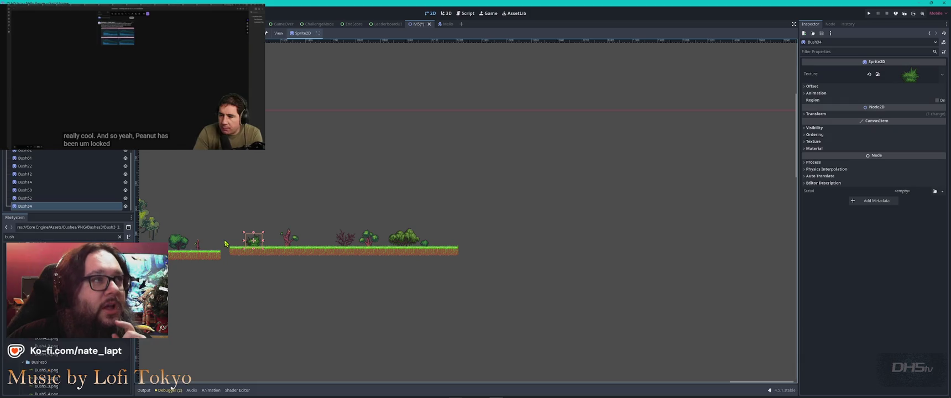
scroll(221, 232, "down", 2)
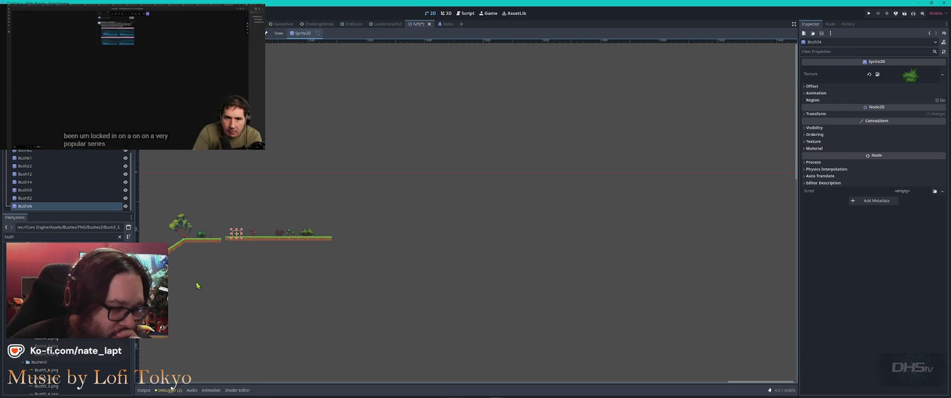
scroll(531, 234, "up", 3)
scroll(532, 235, "left", 2)
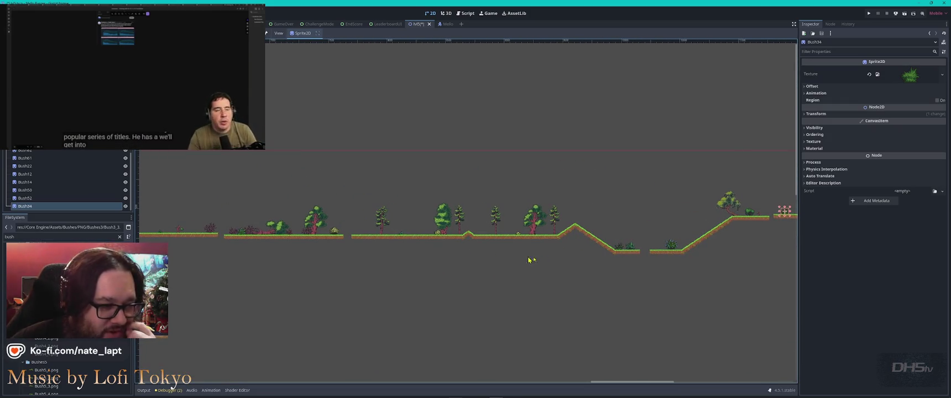
left_click_drag(315, 217, 580, 226)
scroll(328, 237, "up", 3)
scroll(423, 199, "left", 4)
left_click(321, 205)
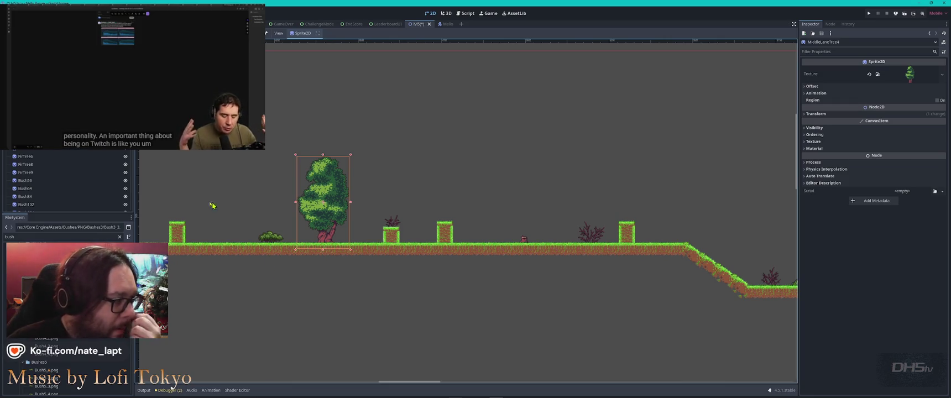
scroll(79, 151, "down", 5)
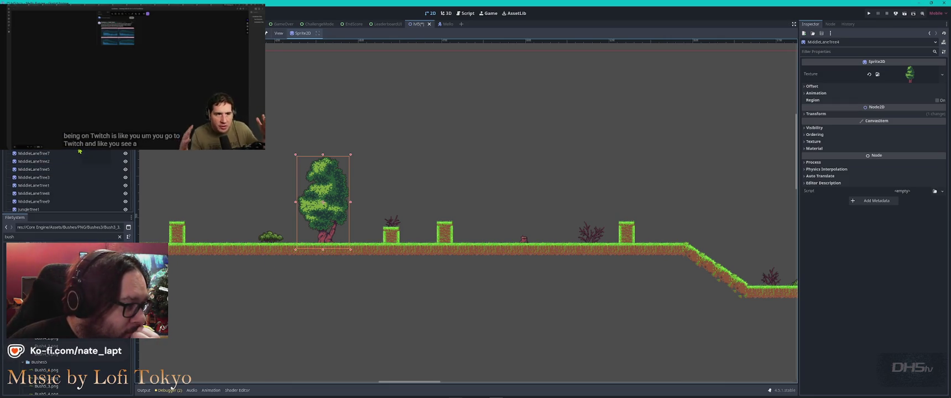
left_click(33, 145)
scroll(66, 177, "up", 3)
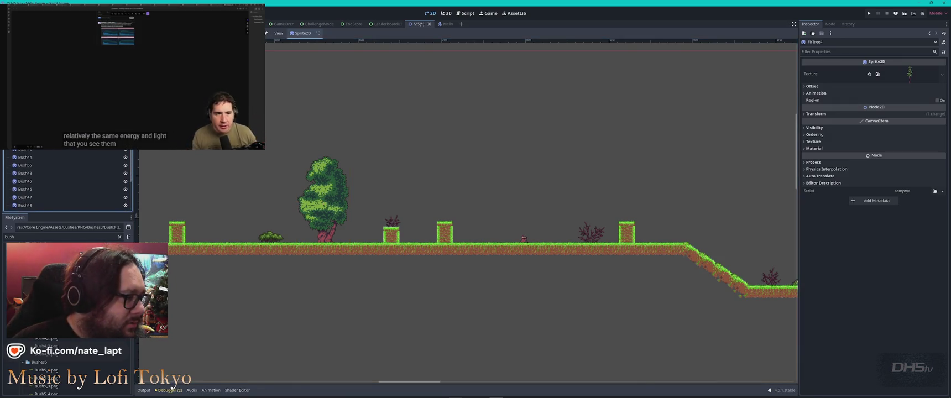
scroll(66, 180, "up", 2)
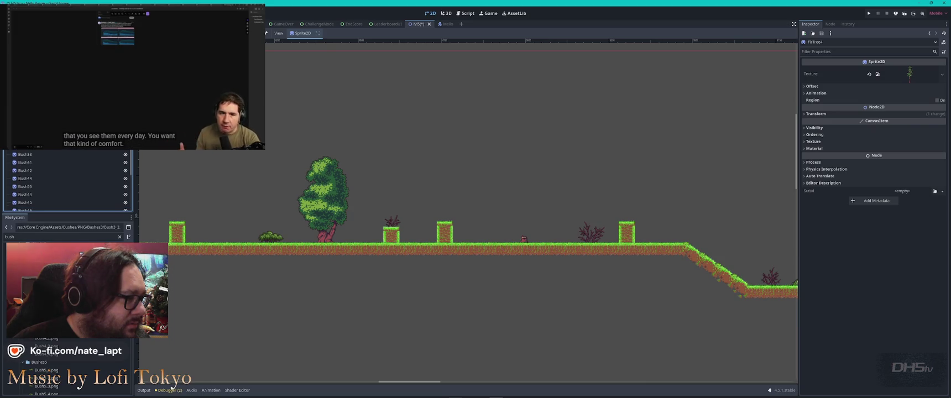
left_click(33, 145, "shift")
left_click(33, 145, "ctrl")
scroll(36, 164, "up", 3)
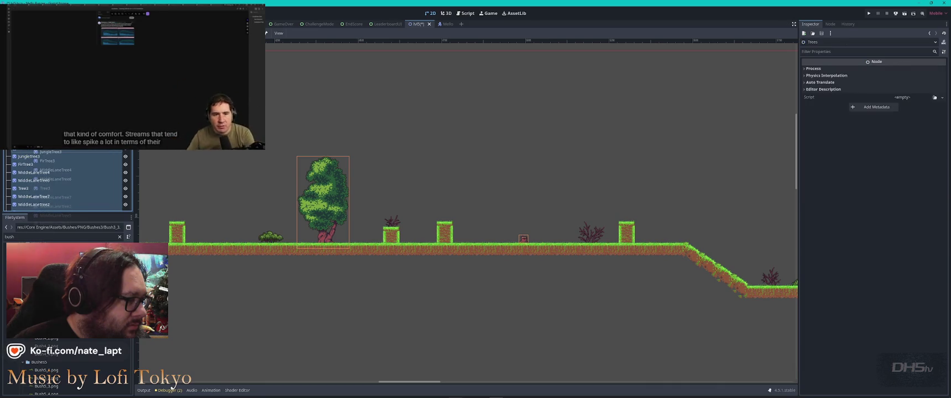
scroll(64, 156, "down", 3)
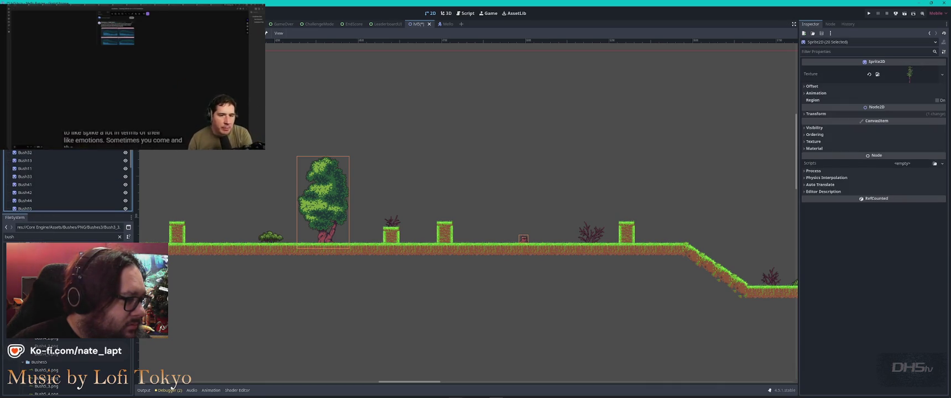
left_click(31, 208)
scroll(32, 188, "down", 2)
left_click(32, 207)
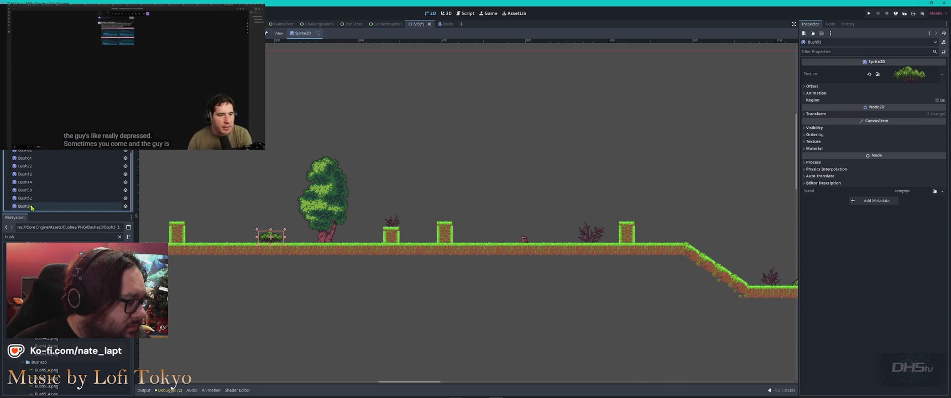
scroll(33, 199, "up", 3)
scroll(45, 178, "up", 3)
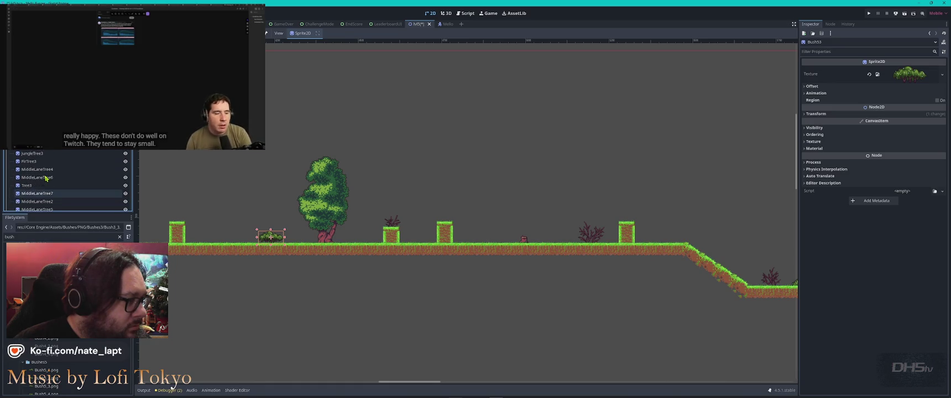
scroll(46, 178, "up", 1)
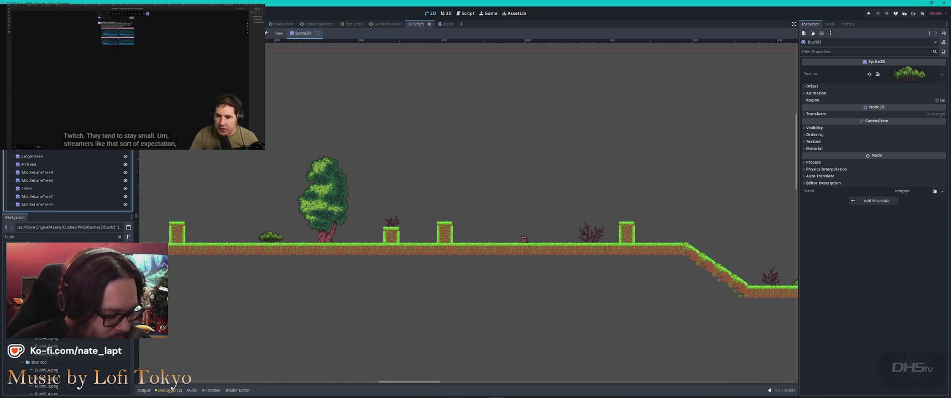
key("ctrl+a")
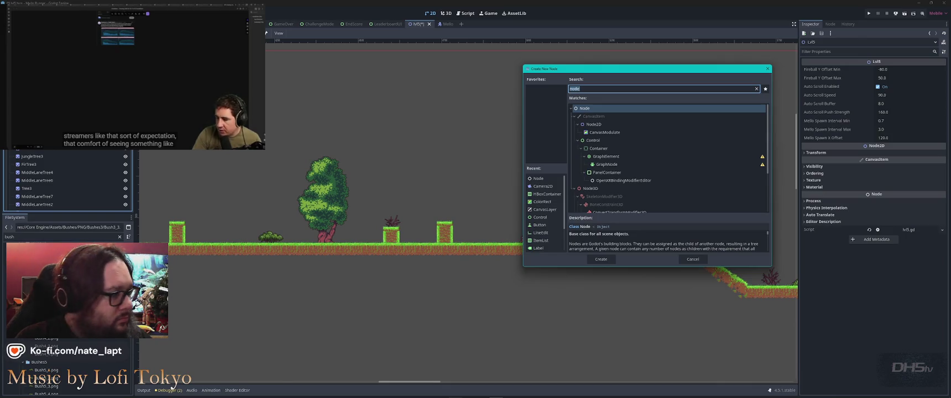
Step: Add a plain Node to the scene and rename it Bush
key("Return")
key("F2")
type("Bush")
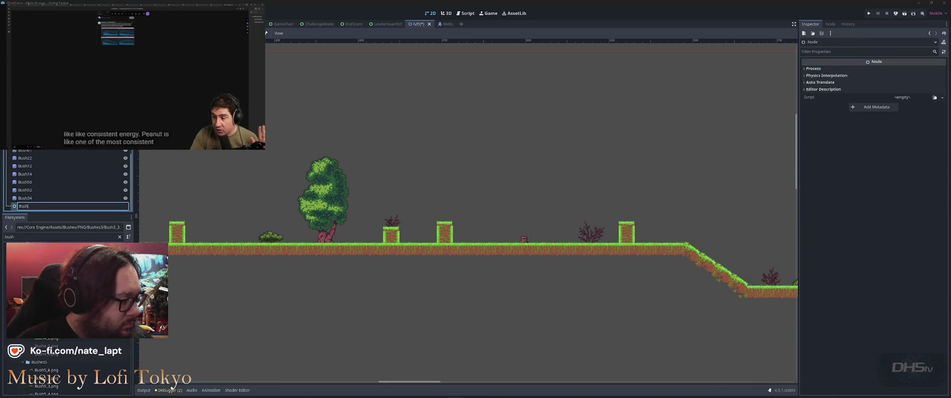
key("Return")
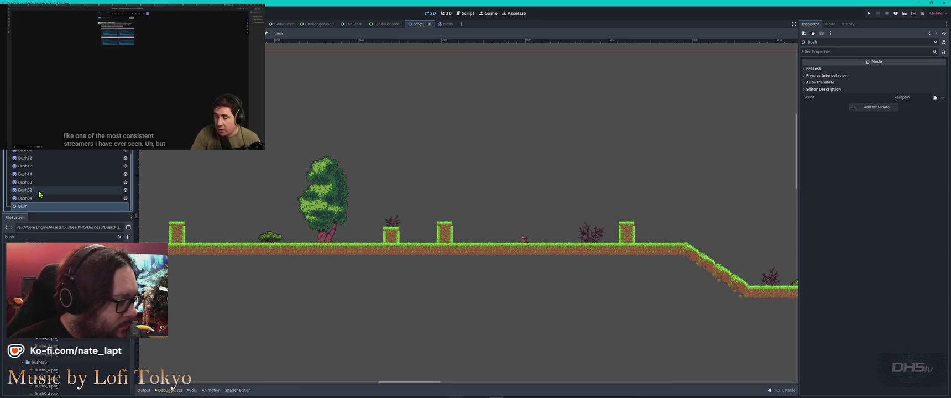
Step: Select the range of bush sprite nodes starting from Bush34, then save and run the game
left_click(39, 197)
scroll(39, 183, "up", 5)
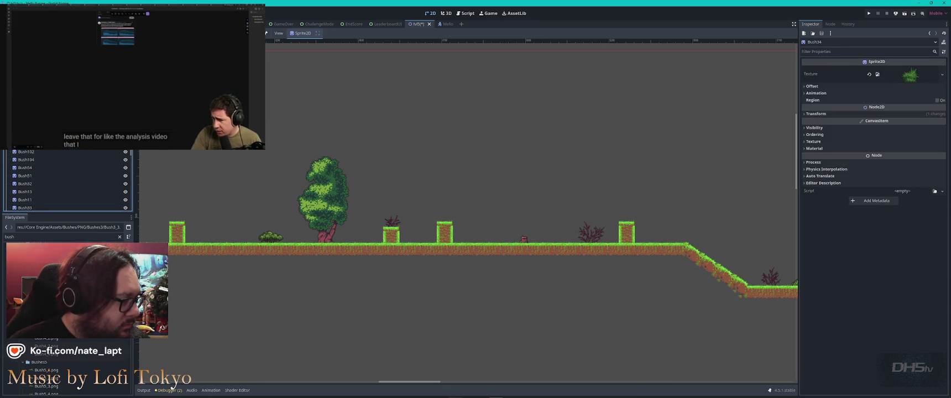
left_click(34, 191, "shift")
scroll(35, 193, "down", 5)
scroll(25, 200, "down", 5)
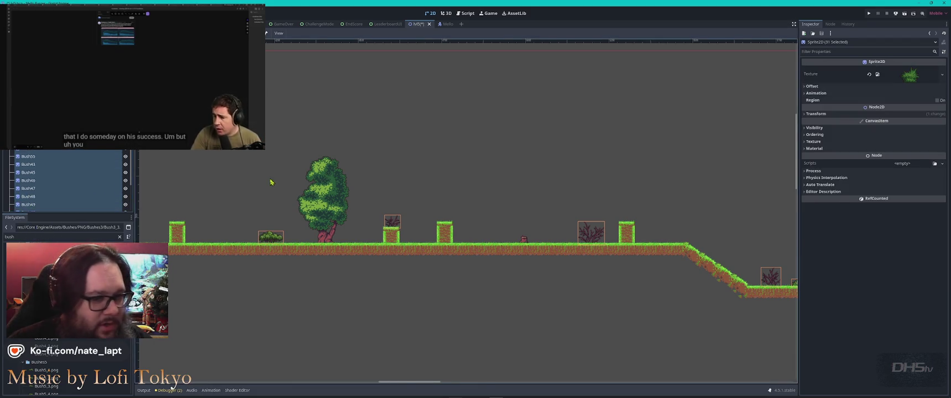
scroll(293, 193, "down", 8)
left_click(376, 241)
scroll(382, 237, "down", 1)
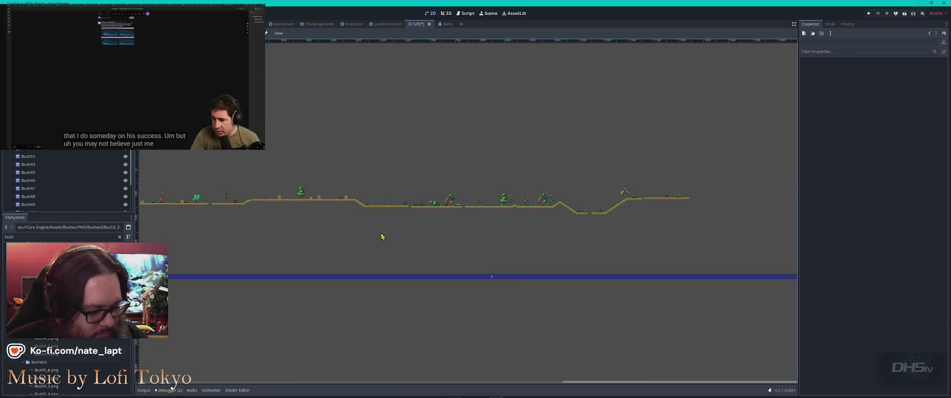
key("F5")
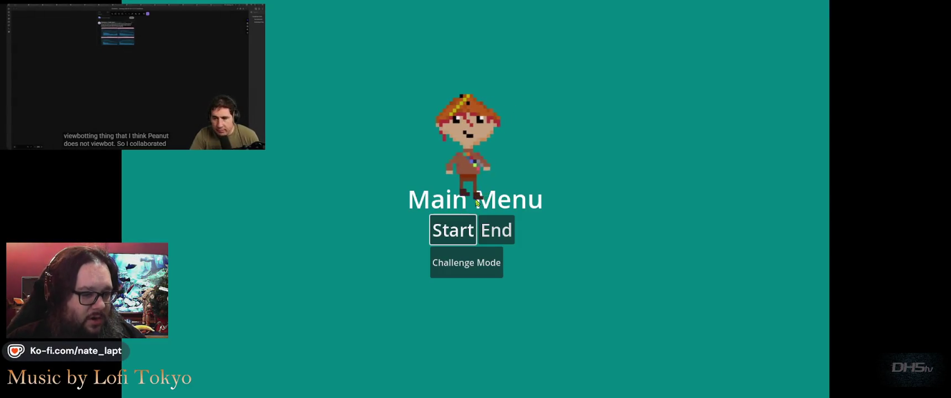
Step: Start a game from the main menu, then pause it and exit back to the editor
left_click(452, 230)
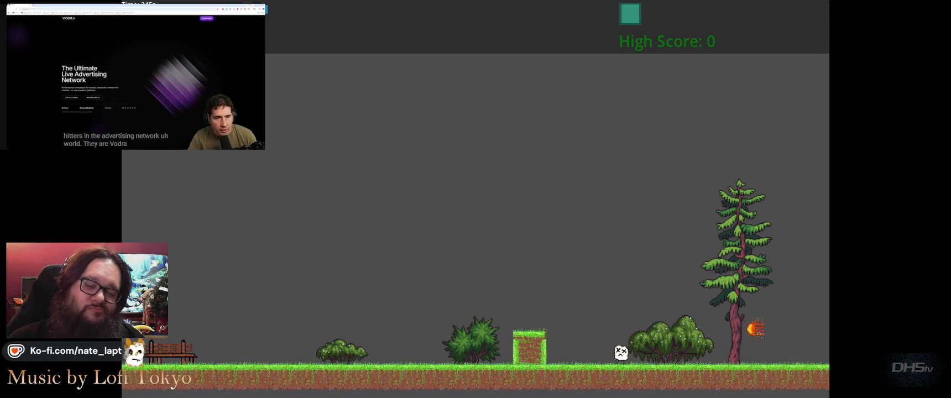
key("Escape")
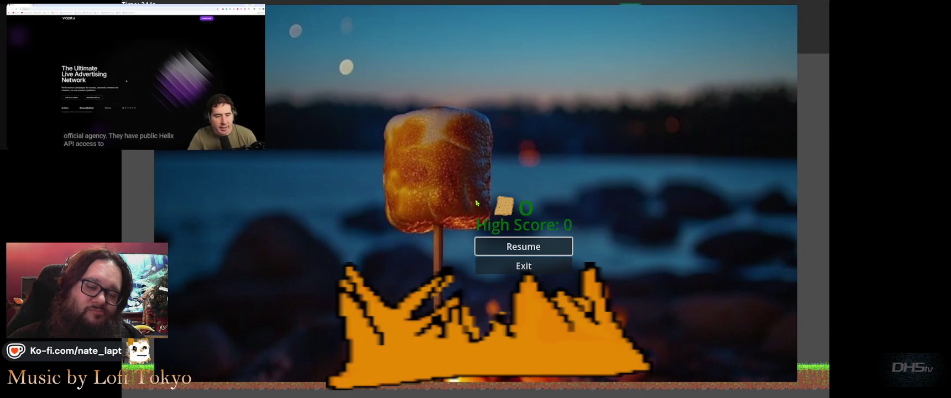
key("Down")
key("Return")
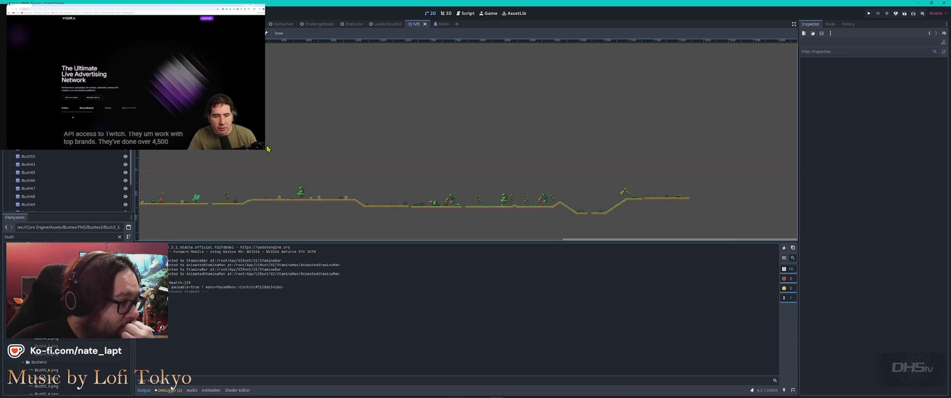
Step: Collapse the bush node list, then inspect the Trees group and the bench sprite
scroll(79, 172, "up", 5)
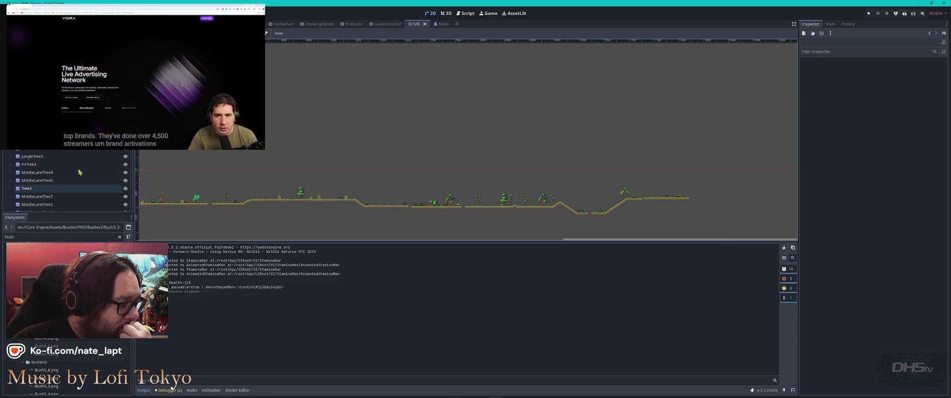
scroll(79, 172, "down", 5)
left_click(10, 154)
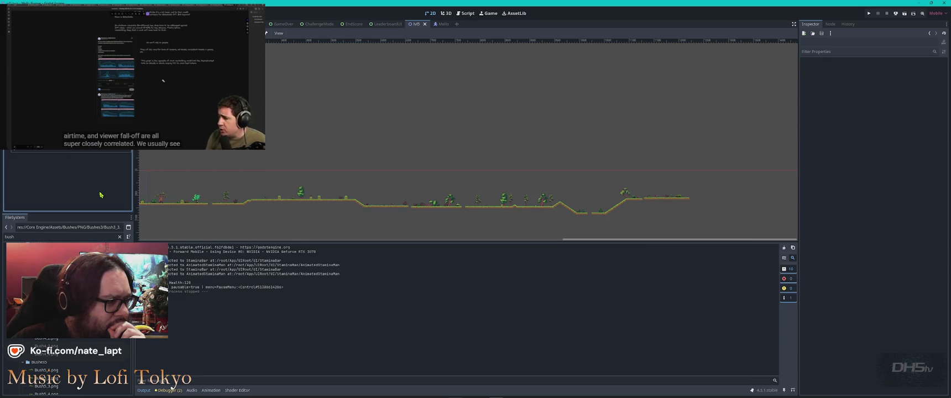
scroll(16, 158, "up", 5)
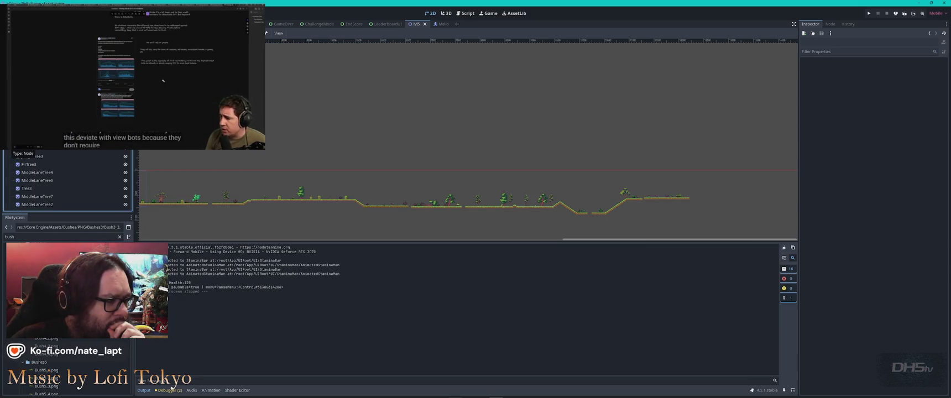
scroll(16, 158, "down", 5)
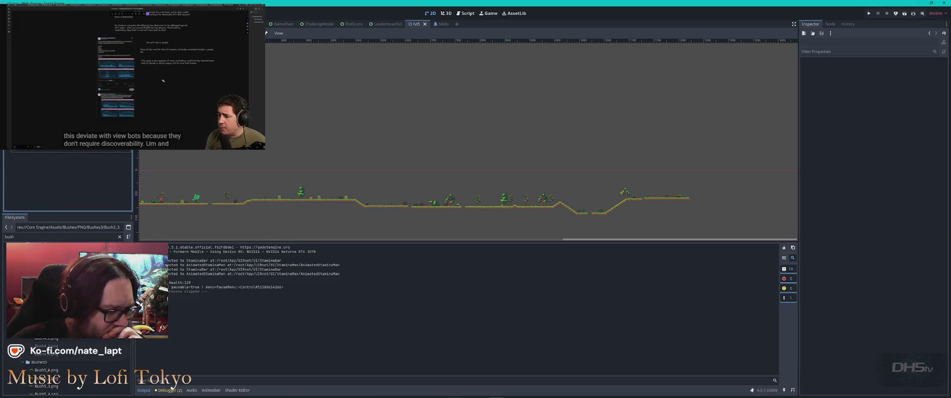
left_click(33, 154)
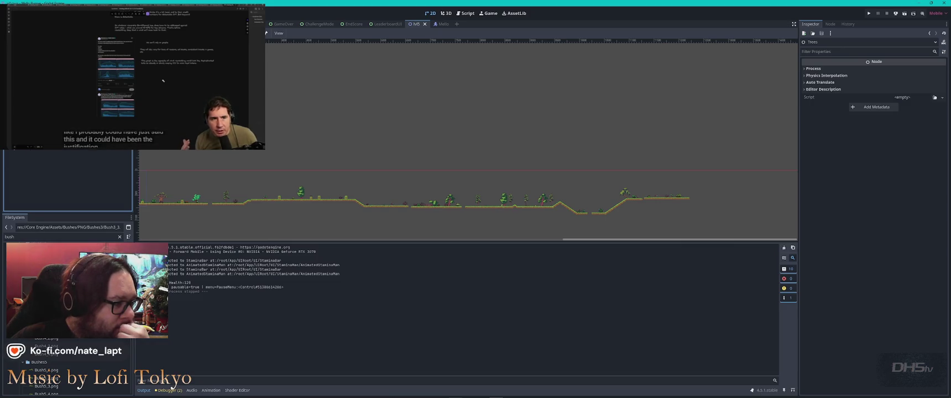
left_click(186, 202)
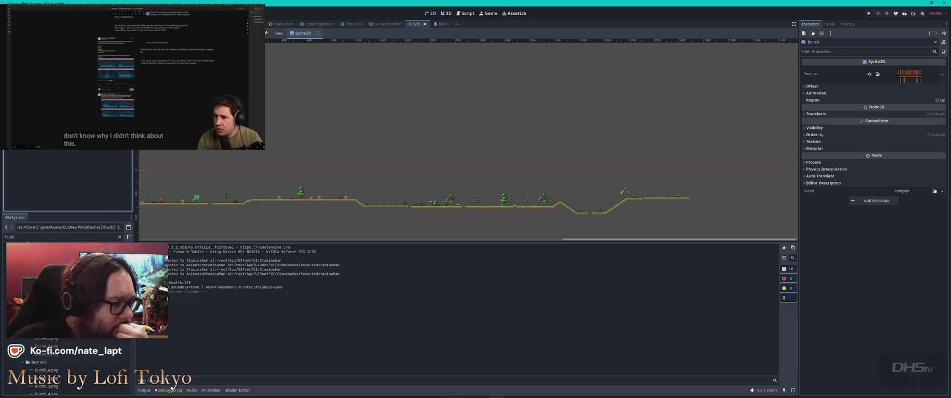
left_click(34, 154)
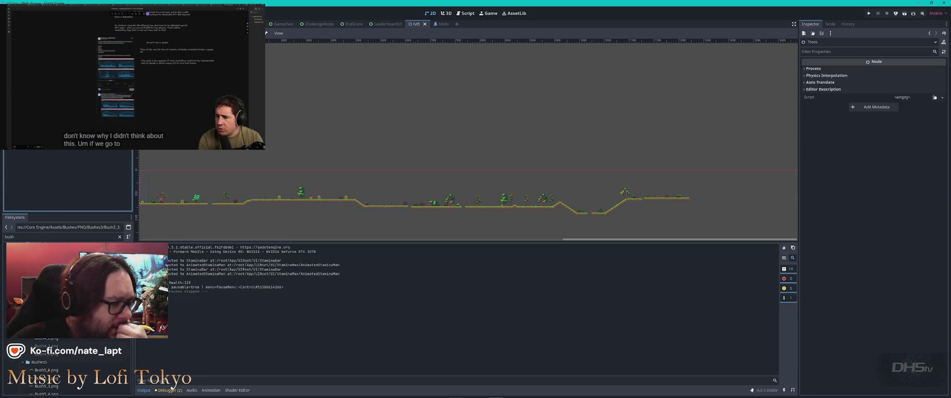
Step: Pan and zoom the canvas to frame the level start with the ground mid-view
left_click_drag(231, 154, 460, 150)
scroll(410, 171, "up", 4)
left_click_drag(352, 160, 360, 97)
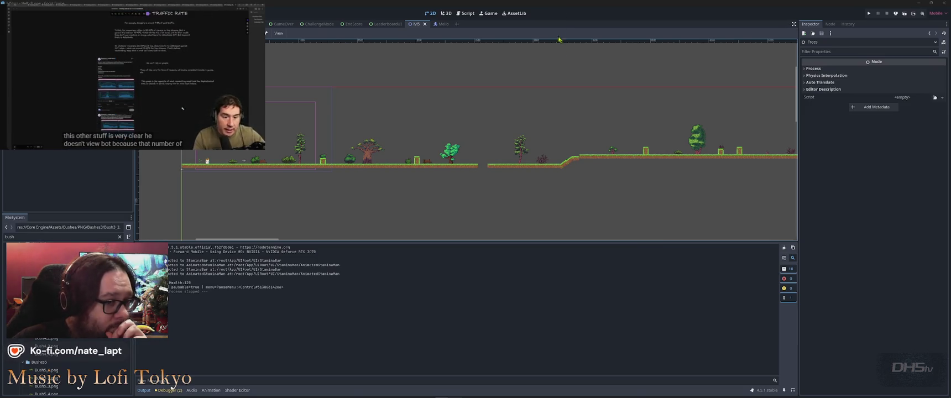
left_click(582, 18)
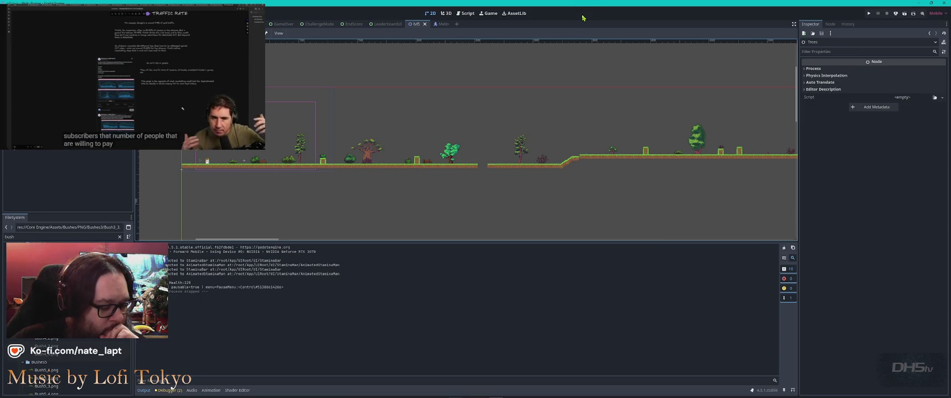
key("F5")
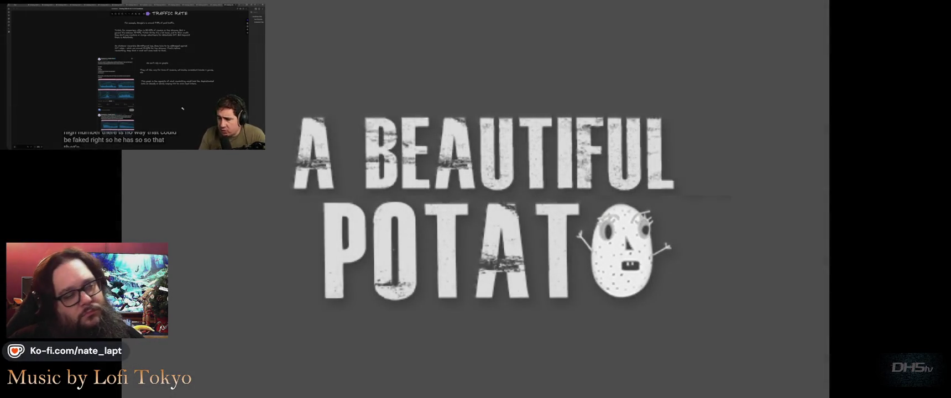
key("Return")
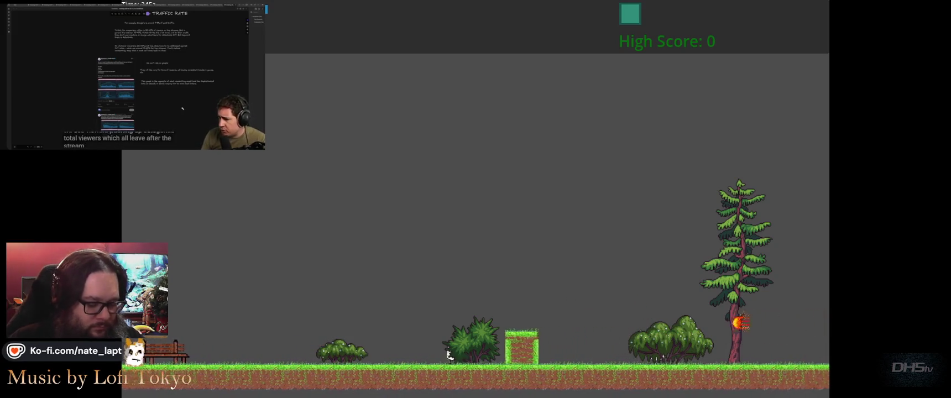
key("F8")
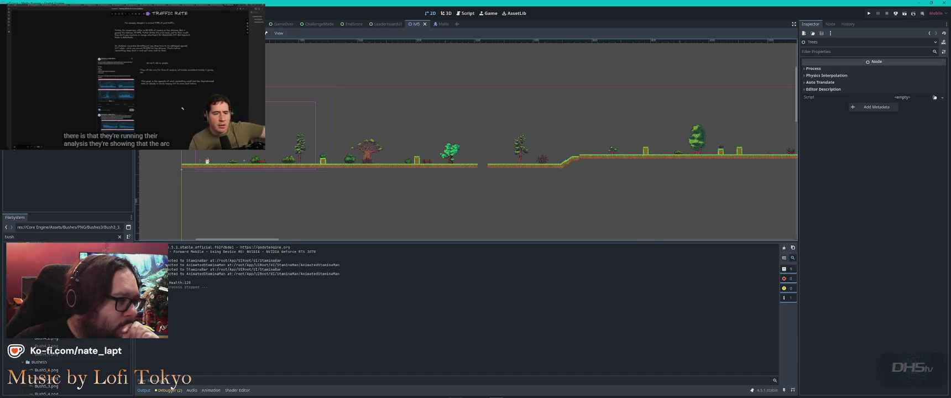
Step: Open lvl5.gd from the Lvl5 root node, check its Node2D base type, and bring up Trees' actions
right_click(20, 99)
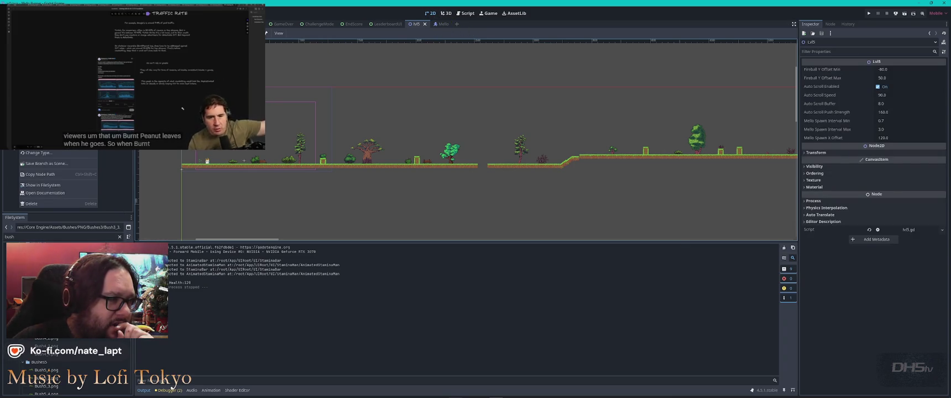
left_click(465, 12)
scroll(312, 80, "up", 5)
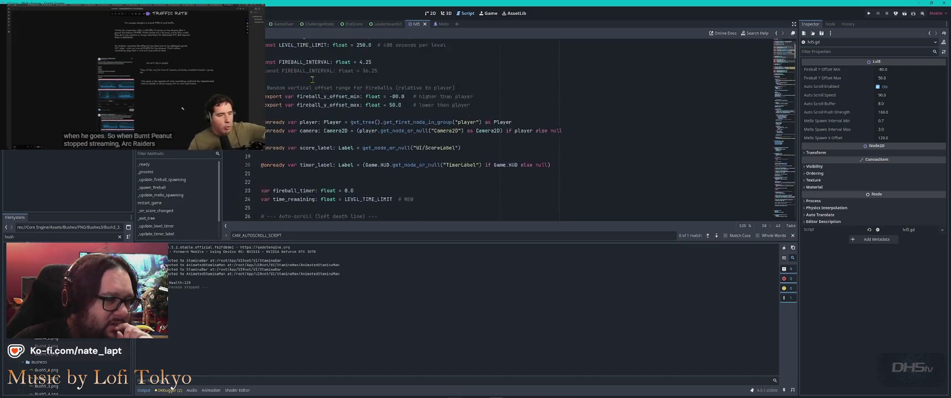
double_click(294, 44)
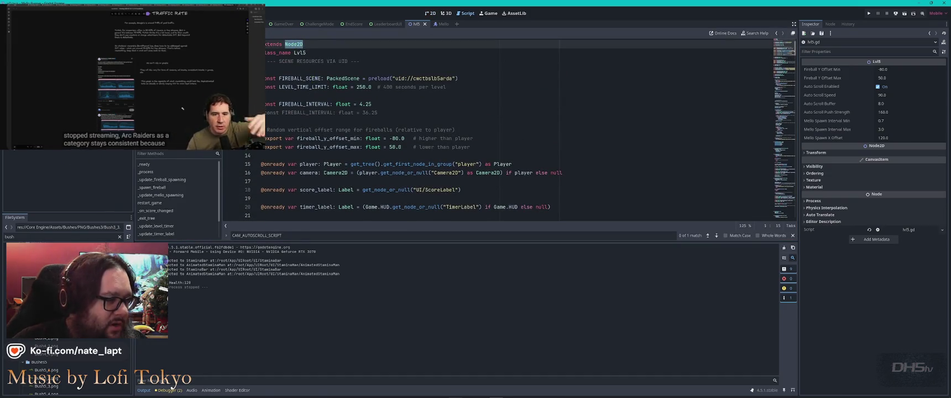
left_click(25, 138)
right_click(25, 138)
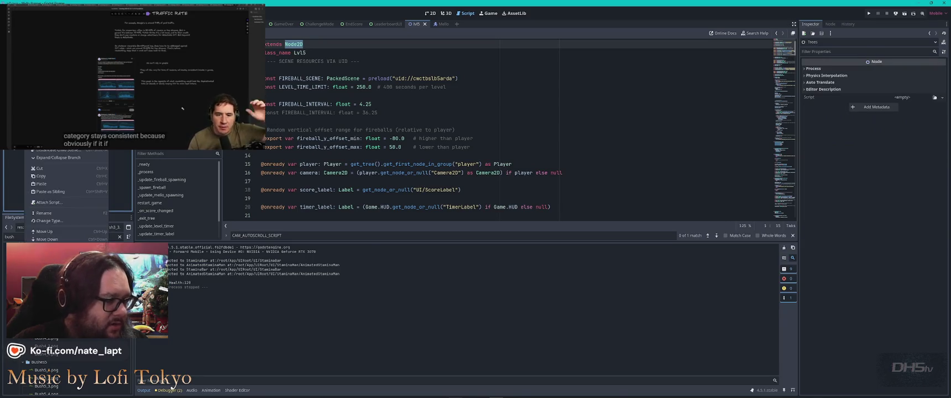
Step: Change the type of both Trees and Bush nodes to Node2D, then save and run the game
left_click(48, 221)
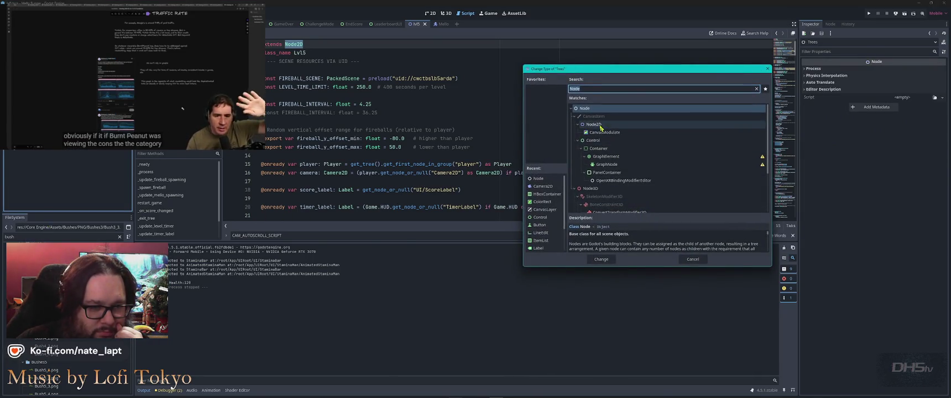
double_click(595, 125)
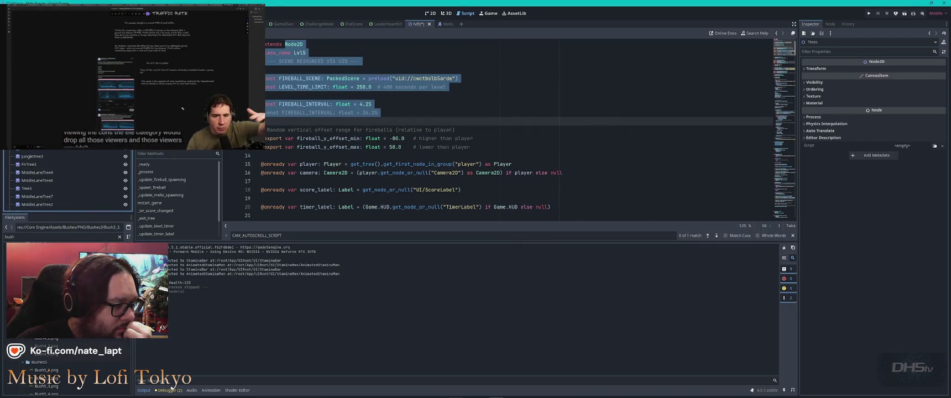
left_click(24, 151)
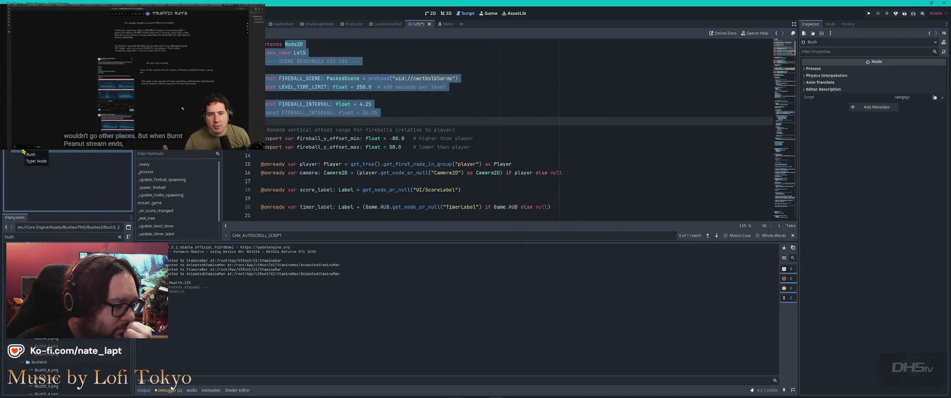
right_click(23, 150)
left_click(52, 231)
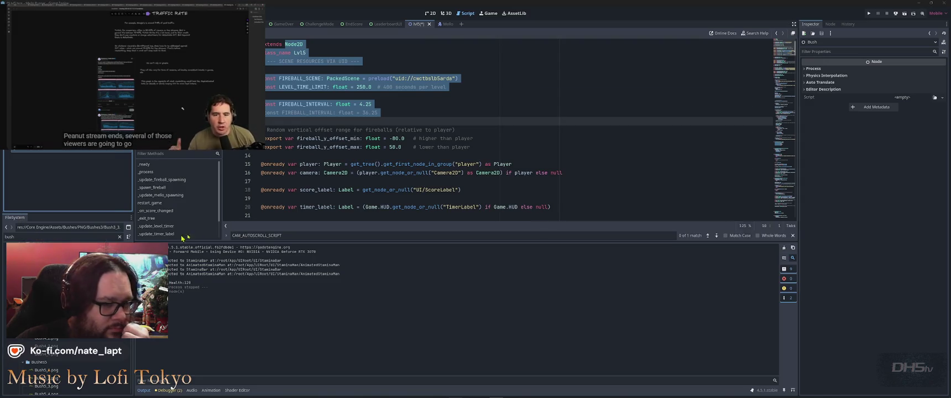
double_click(597, 124)
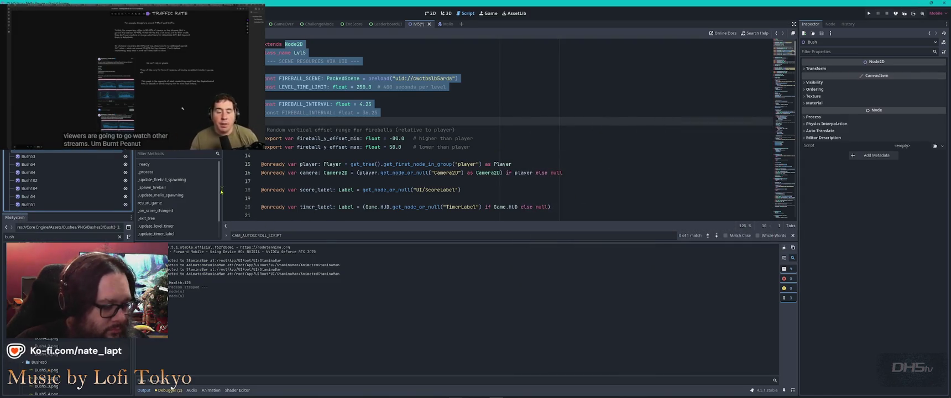
key("F5")
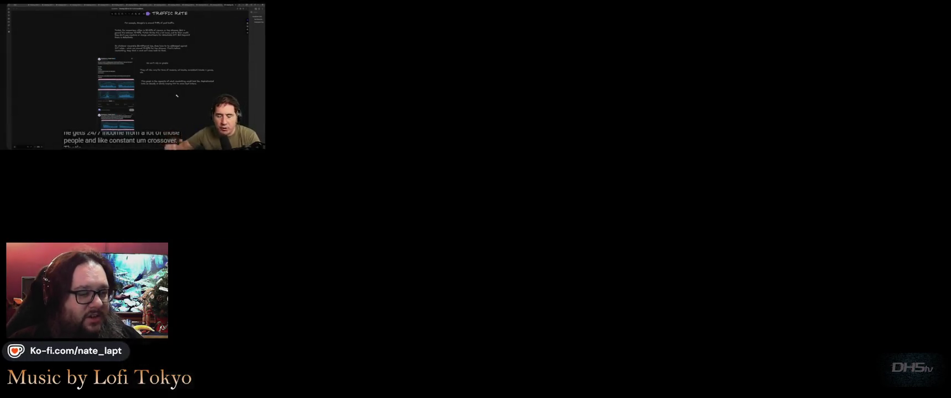
Step: Play the level from Start, running right and jumping to a 3400 high score, then pause and quit
key("Return")
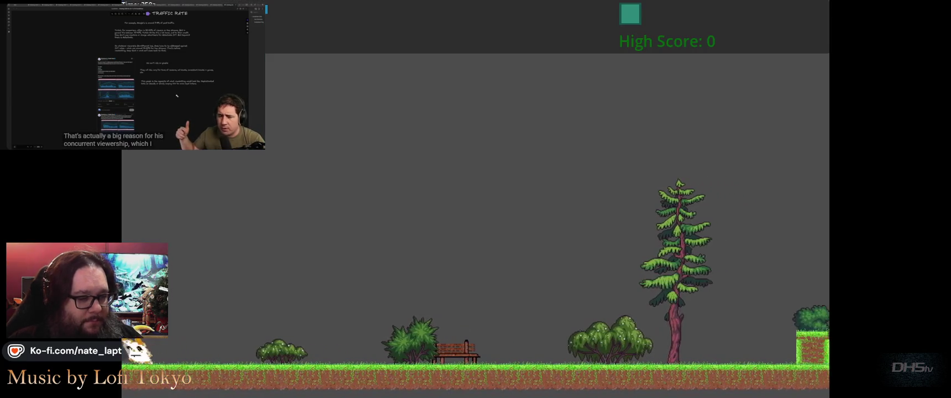
key("Right")
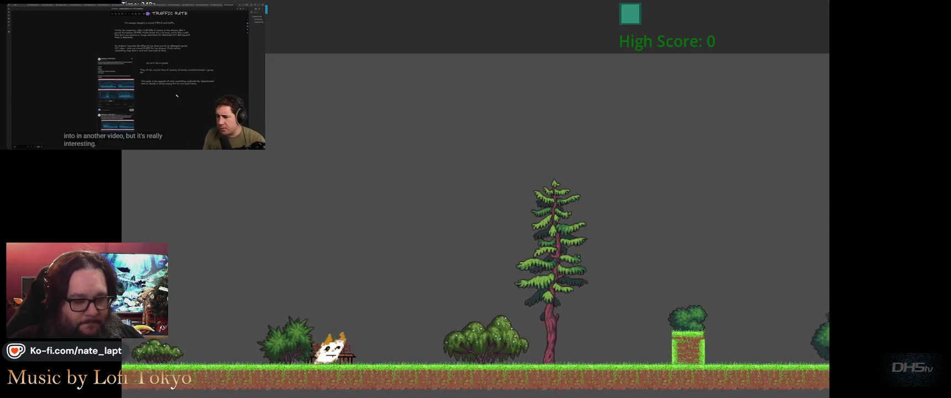
key("space")
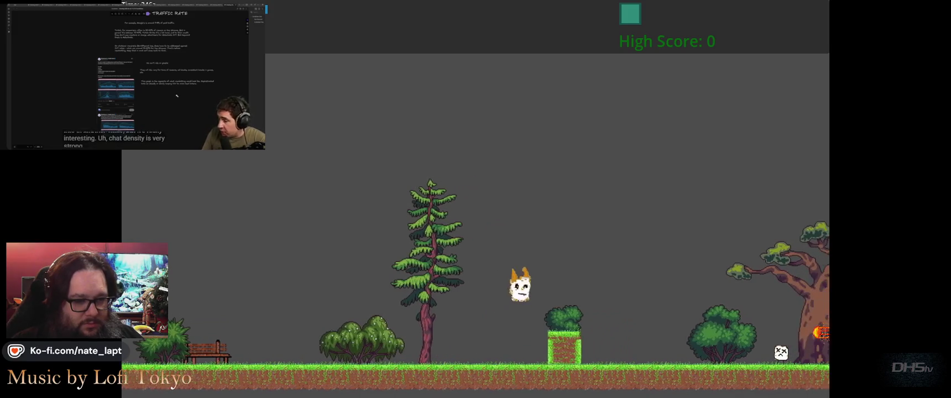
key("space")
key("space")
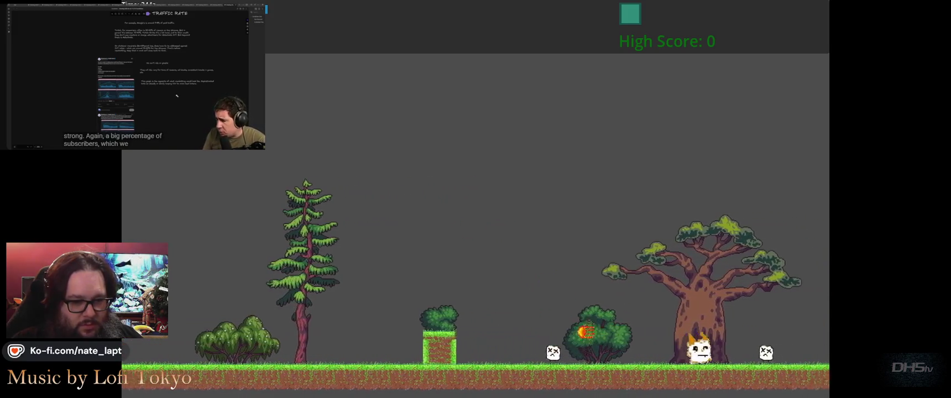
key("space")
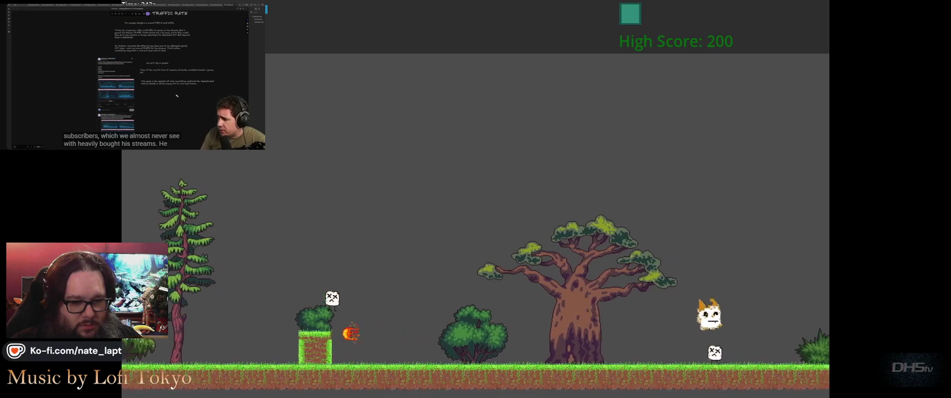
key("space")
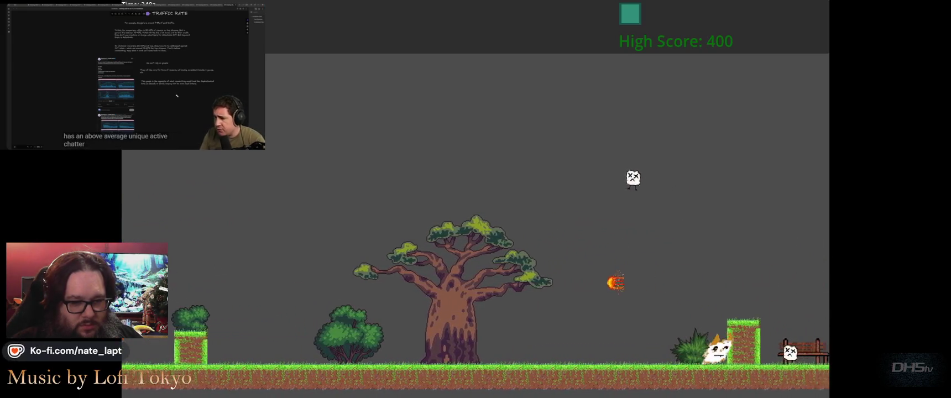
key("space")
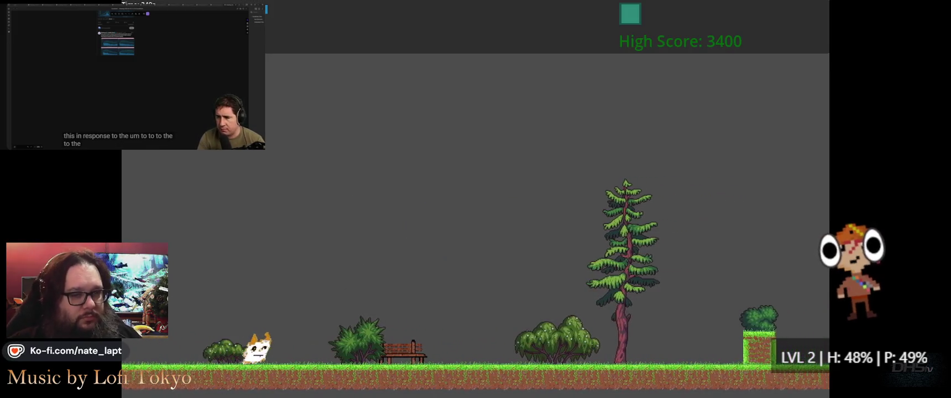
key("Escape")
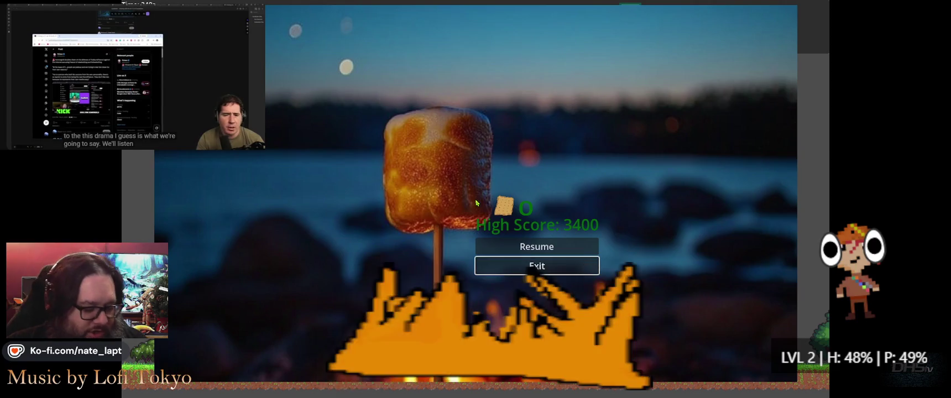
key("F8")
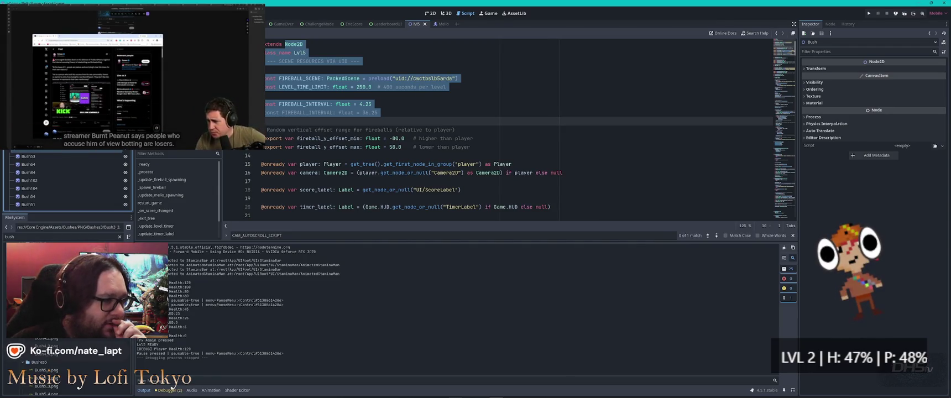
Step: Search the script for 'speed' and select the 90.0 scroll speed value on line 28
left_click(401, 97)
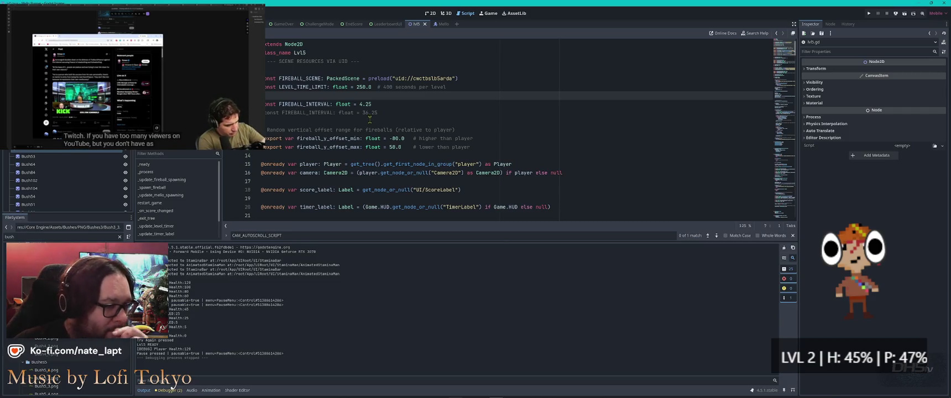
left_click(398, 121)
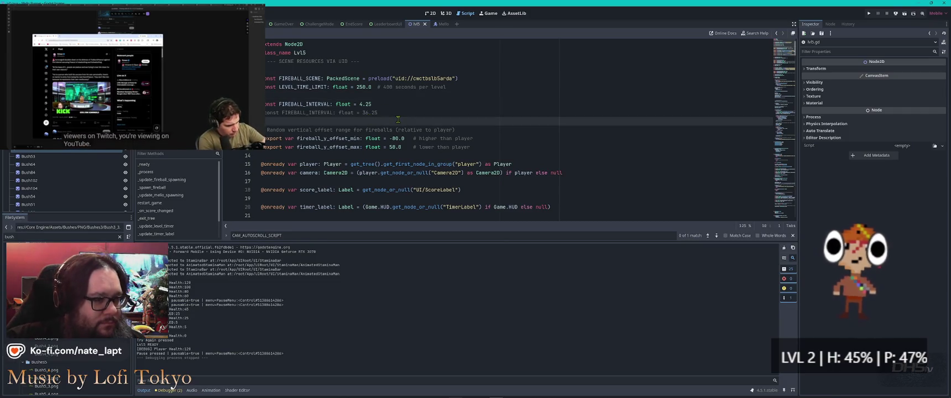
key("ctrl+f")
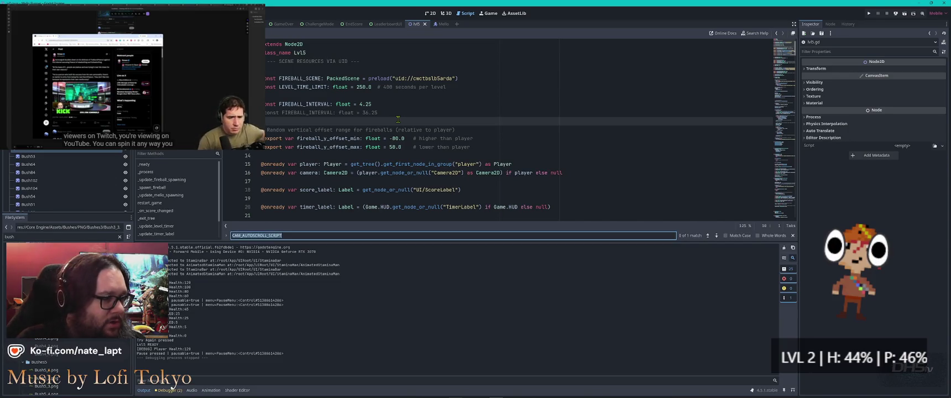
type("speed")
key("Escape")
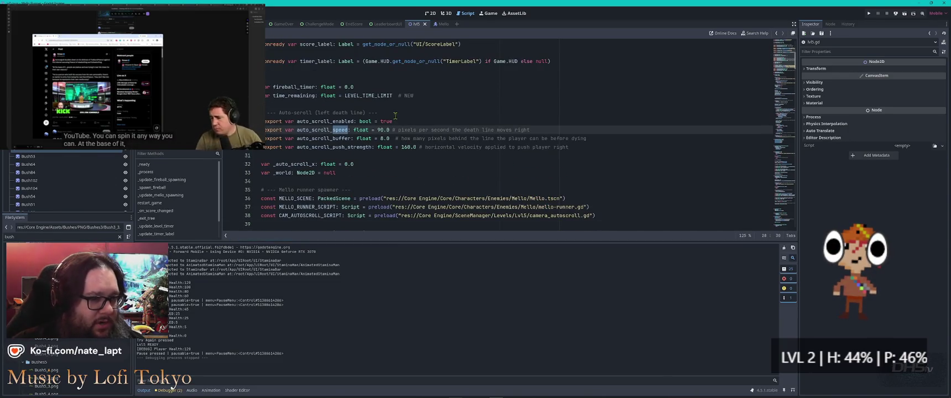
double_click(380, 130)
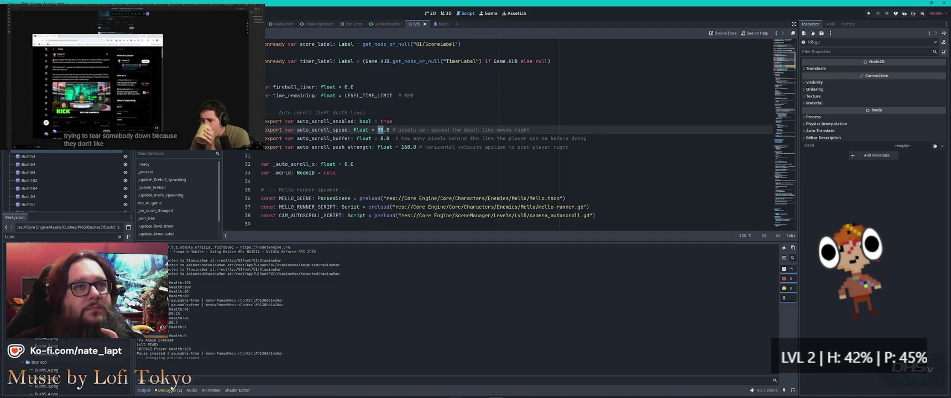
Step: Skip the background video ahead and refocus the editor window
key("l")
key("Right")
key("Right")
key("Right")
key("Right")
key("Right")
key("Right")
key("Left")
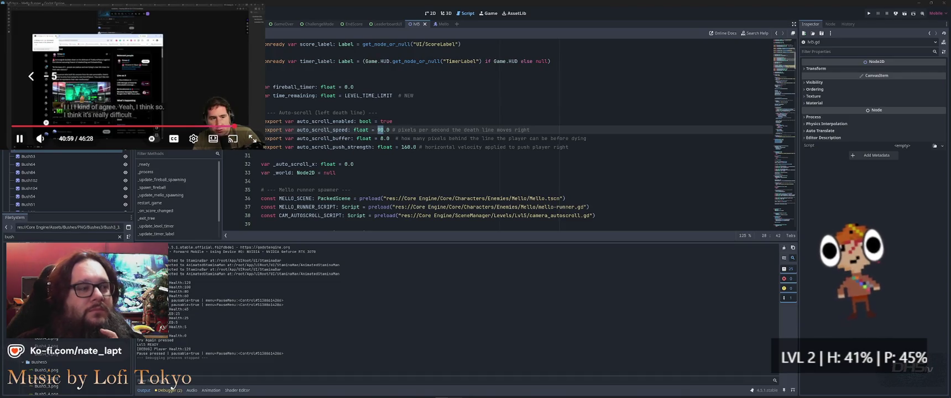
left_click(575, 15)
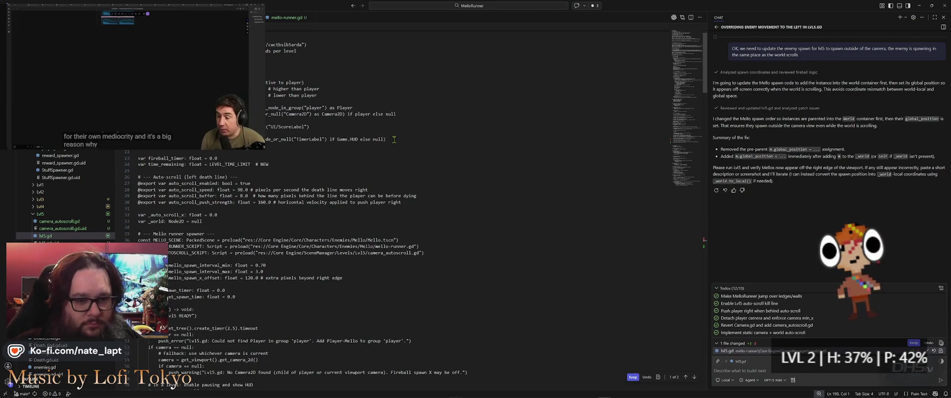
Step: Type a chat request for the camera to scroll up/down when the player moves on screen
left_click(768, 370)
type("I need the camera bei")
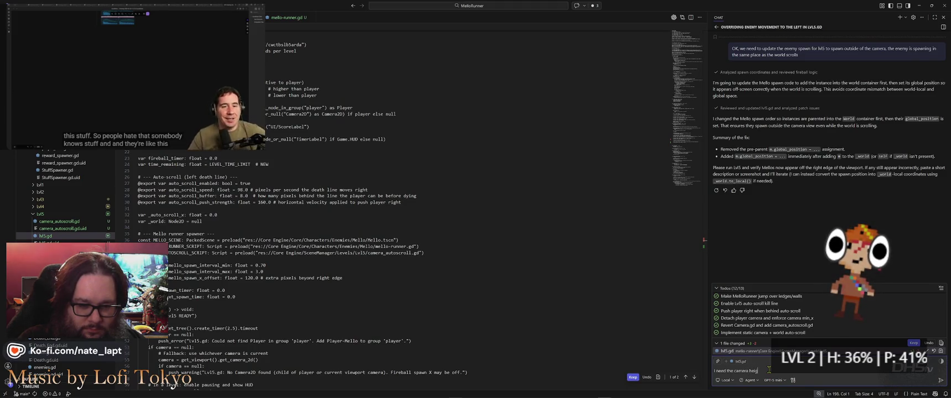
type("ht")
key("BackSpace")
key("BackSpace")
key("BackSpace")
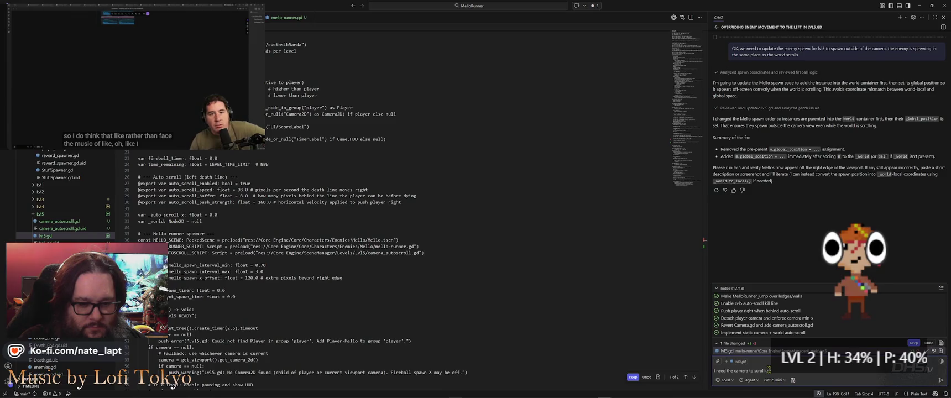
type("down when the players")
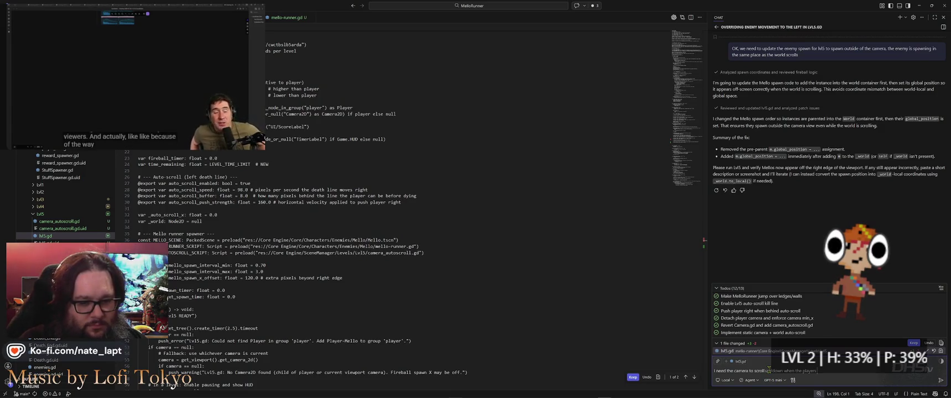
key("BackSpace")
type(" moves up/down on")
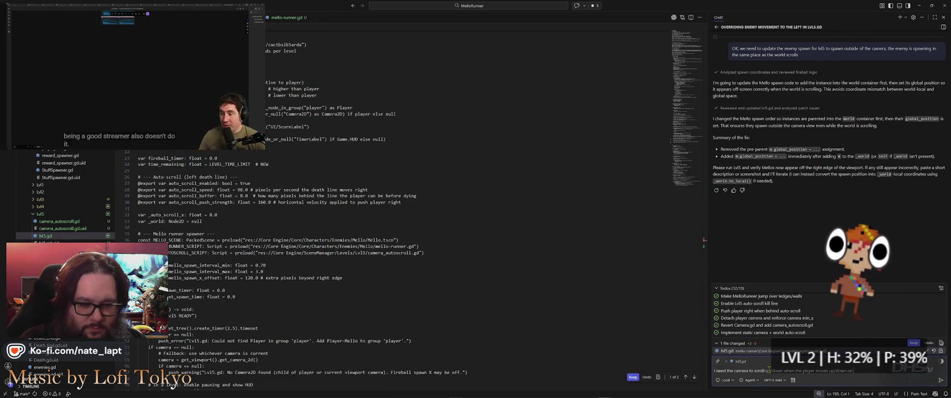
type(" the screen")
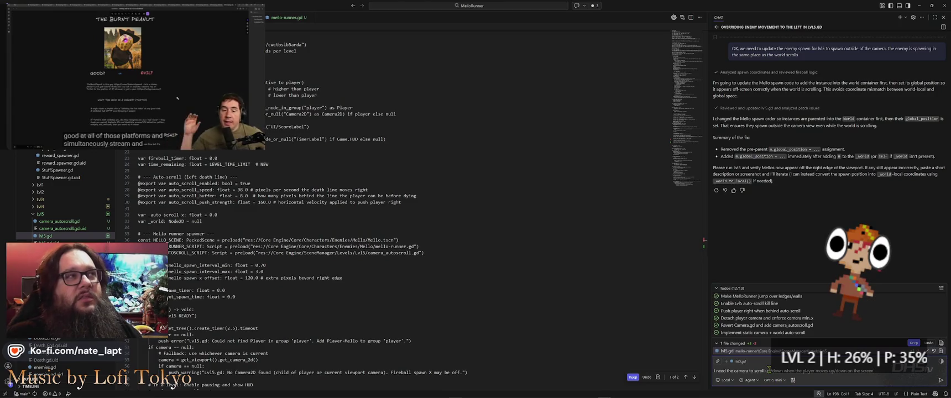
left_click(178, 98)
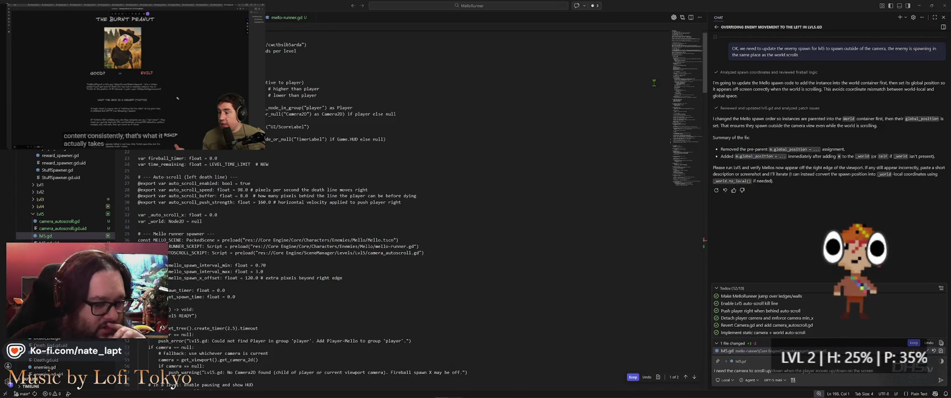
key("alt+Tab")
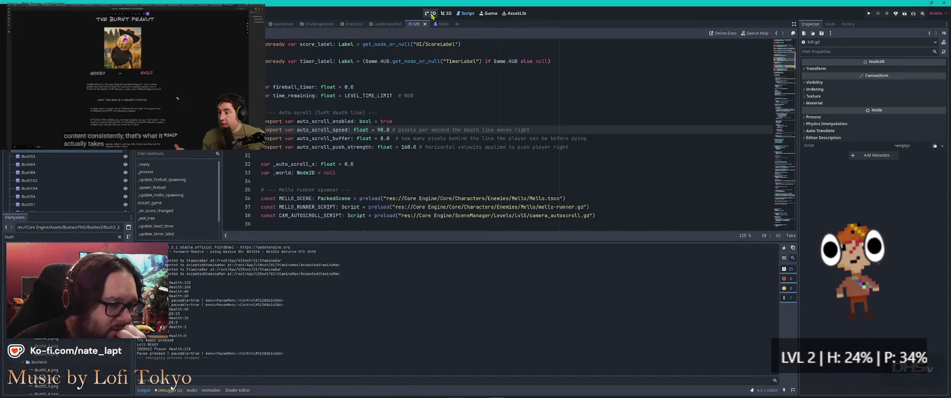
Step: Show the level in the 2D view, pan around it, collapse the Bush nodes, and select Camera2D
left_click(432, 16)
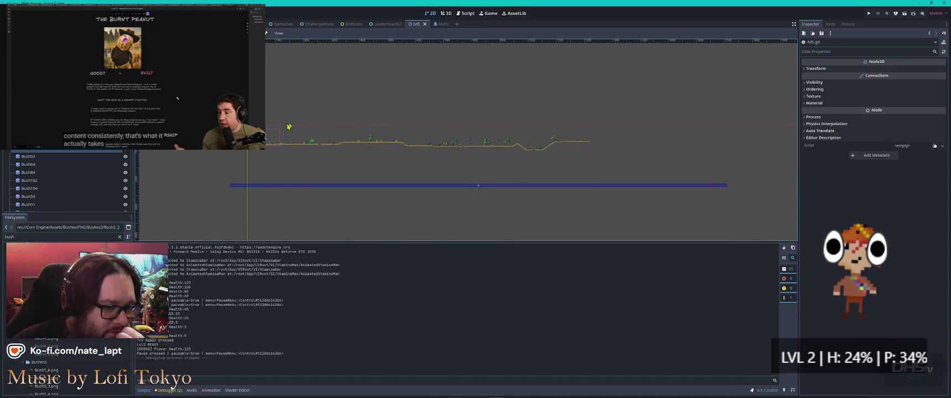
scroll(537, 145, "up", 6)
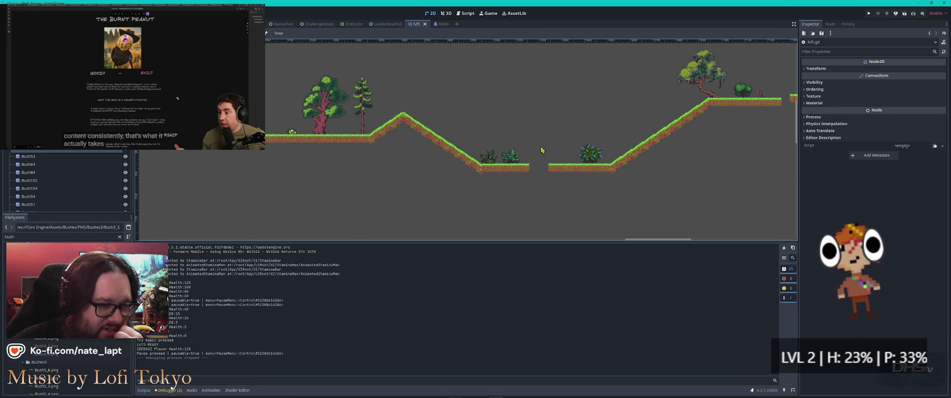
scroll(429, 149, "down", 2)
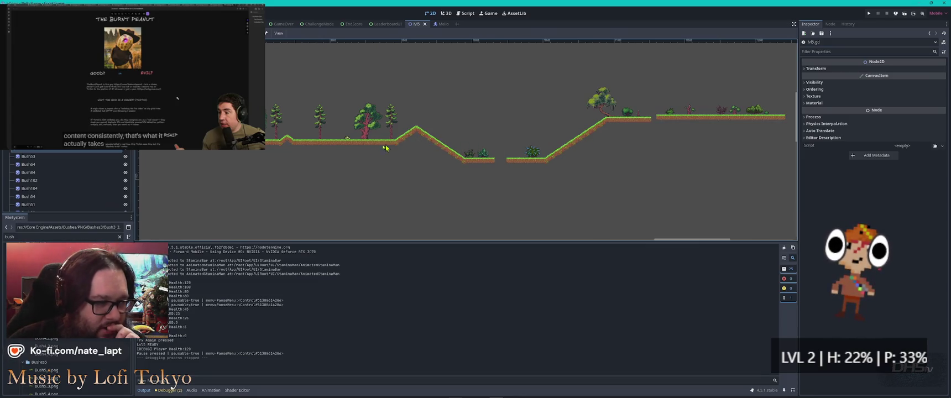
scroll(429, 161, "left", 1)
left_click_drag(373, 152, 603, 124)
left_click_drag(332, 138, 668, 115)
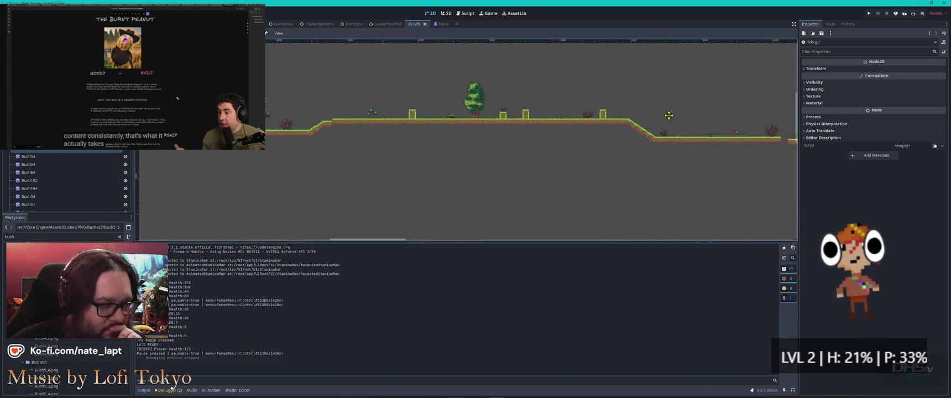
scroll(569, 146, "down", 3)
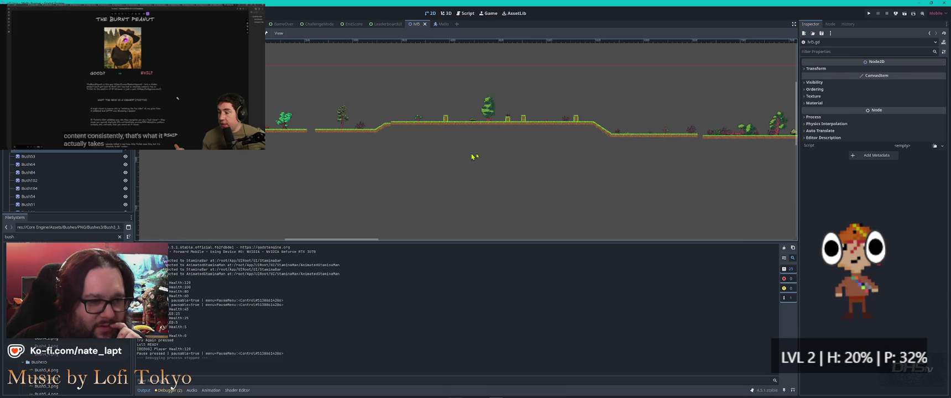
scroll(508, 139, "left", 5)
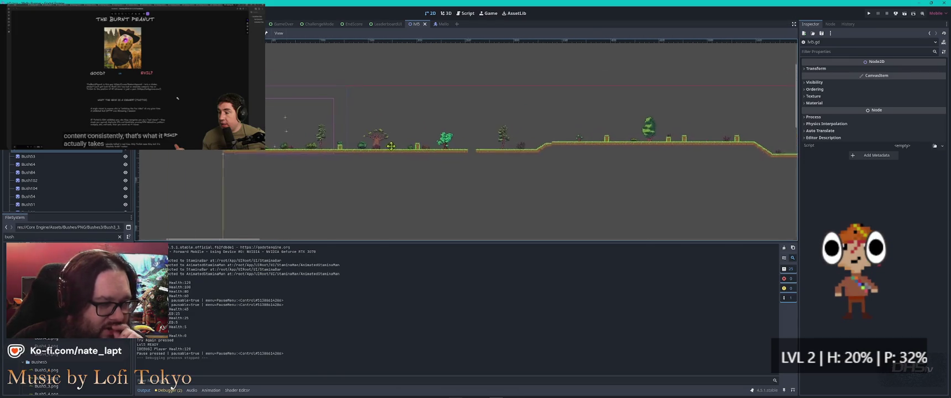
left_click(11, 152)
left_click(288, 118)
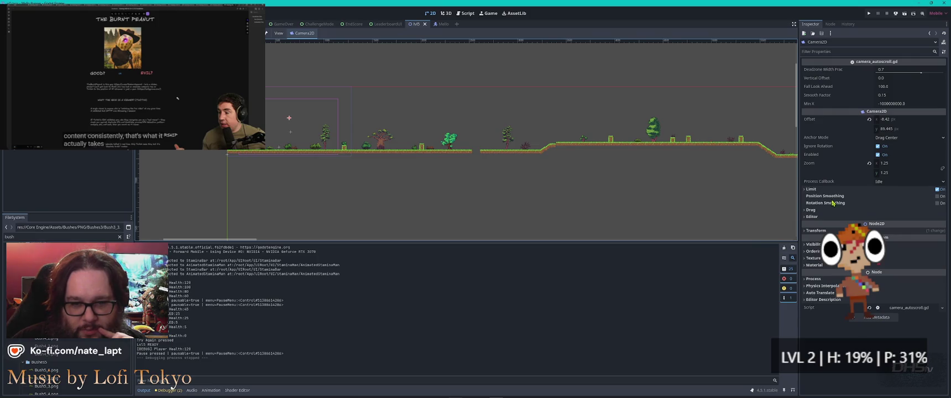
Step: Enable Camera2D position smoothing at speed 5.0 with vertical drag, then save and run the game
mouse_move(814, 183)
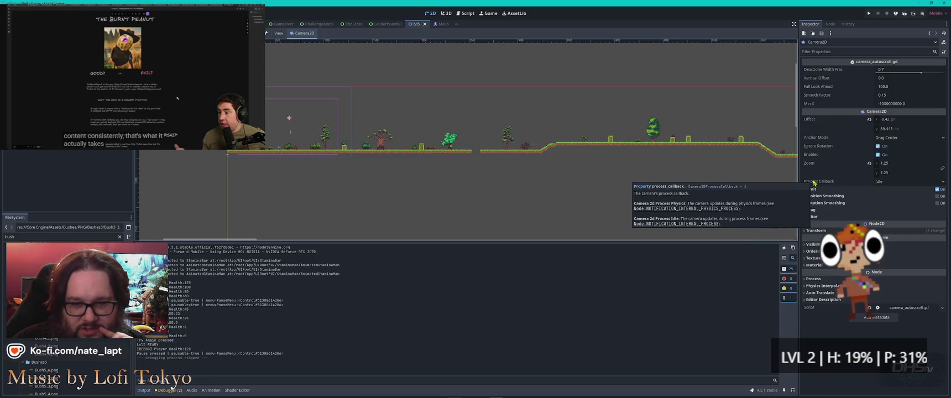
left_click(906, 137)
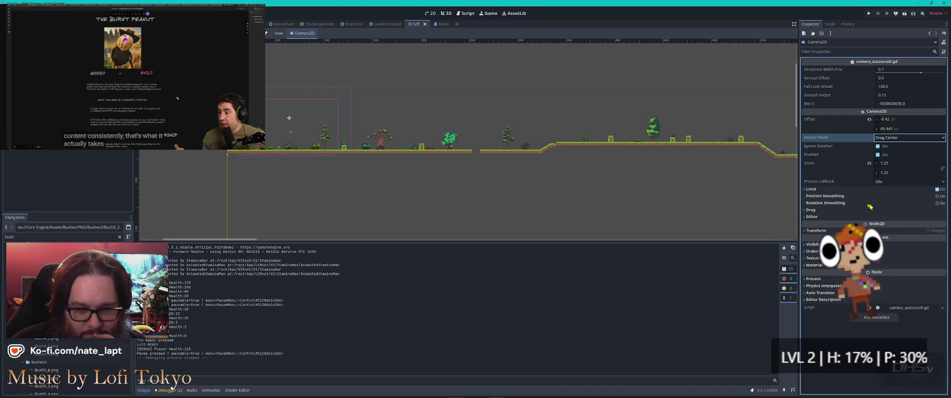
left_click(937, 196)
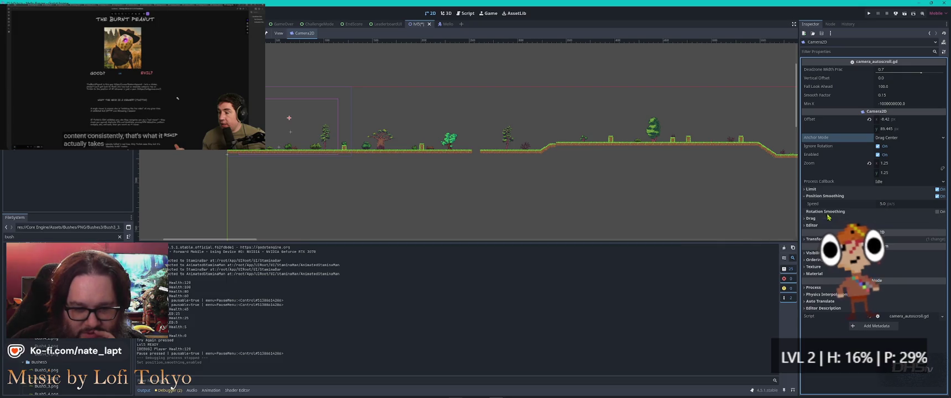
left_click(809, 219)
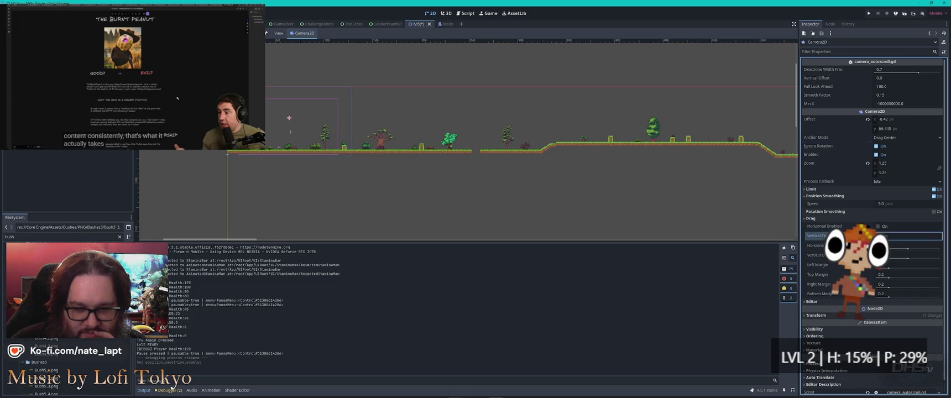
key("ctrl+s")
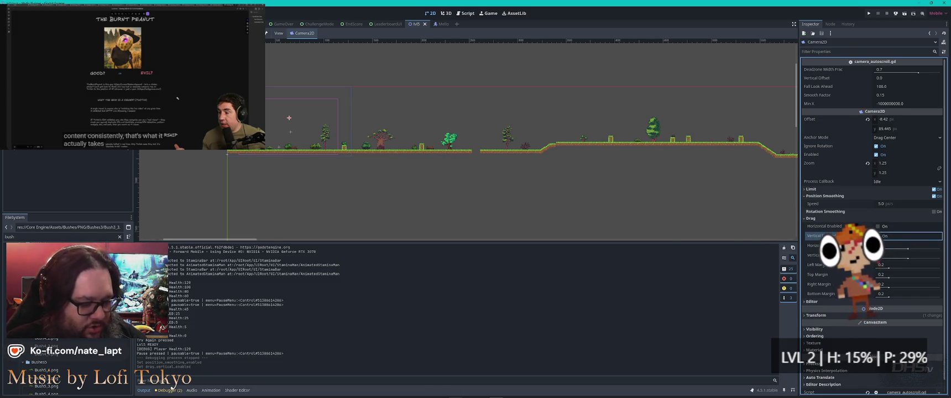
key("F5")
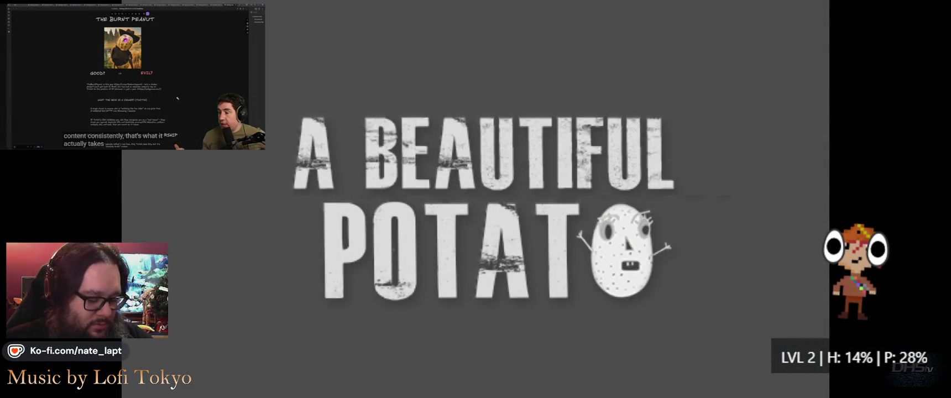
Step: Switch back to the relaunched game window and choose Start on the main menu to enter the level
key("alt+Tab")
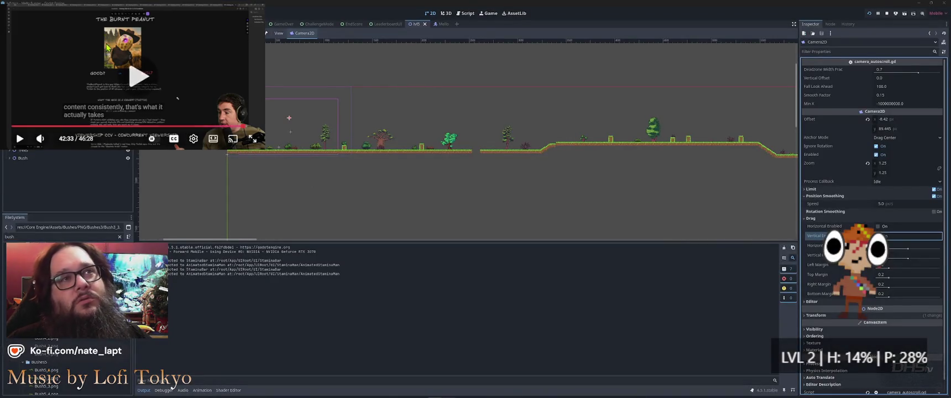
key("alt+Tab")
key("alt+Tab")
key("Return")
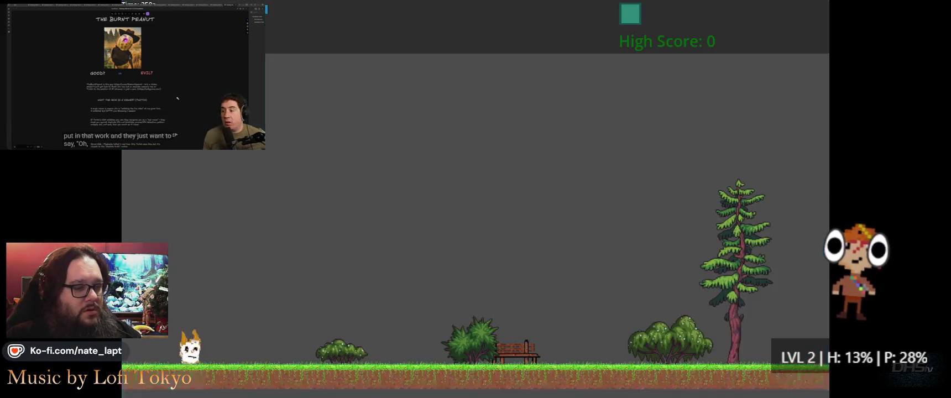
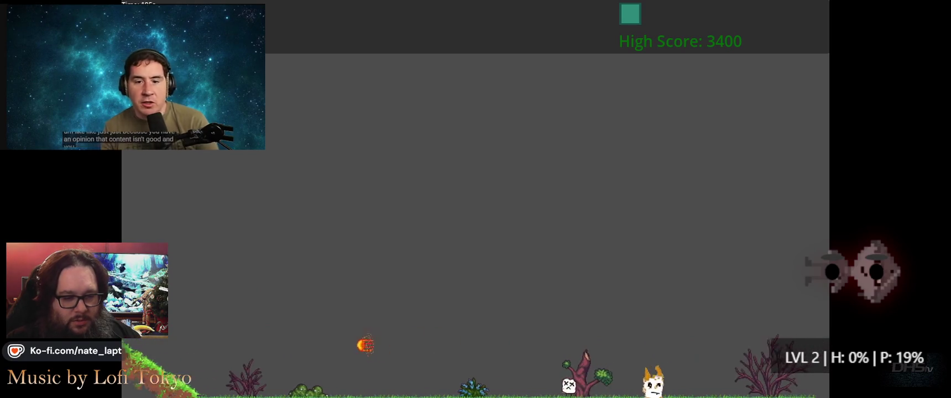
Step: Exit the running level from the pause menu and switch to the VS Code window
key("Escape")
key("Down")
key("Return")
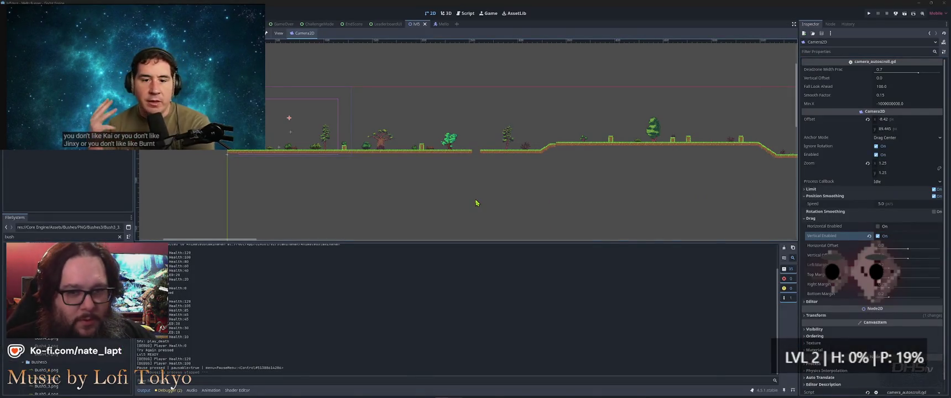
key("alt+Tab")
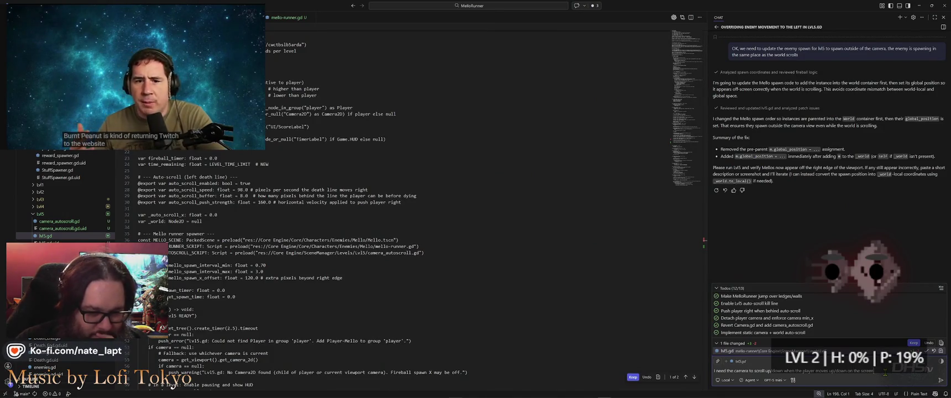
Step: Send the vertical camera-follow request, then open the camera_autoscroll.gd diff for review
key("Return")
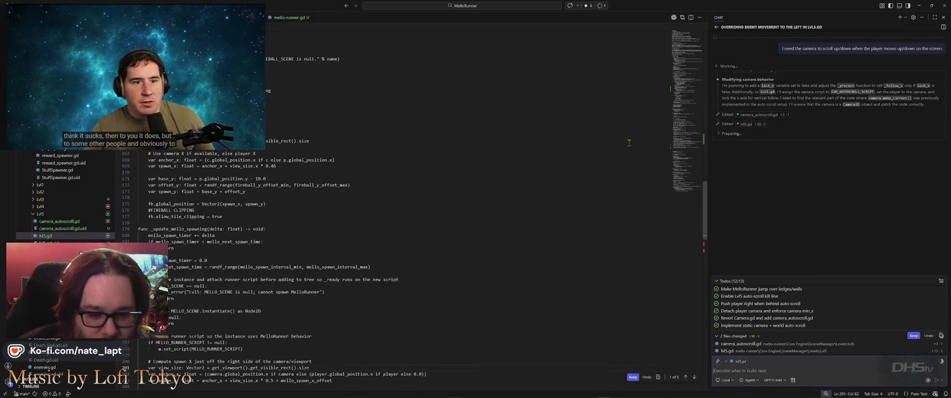
left_click(802, 349)
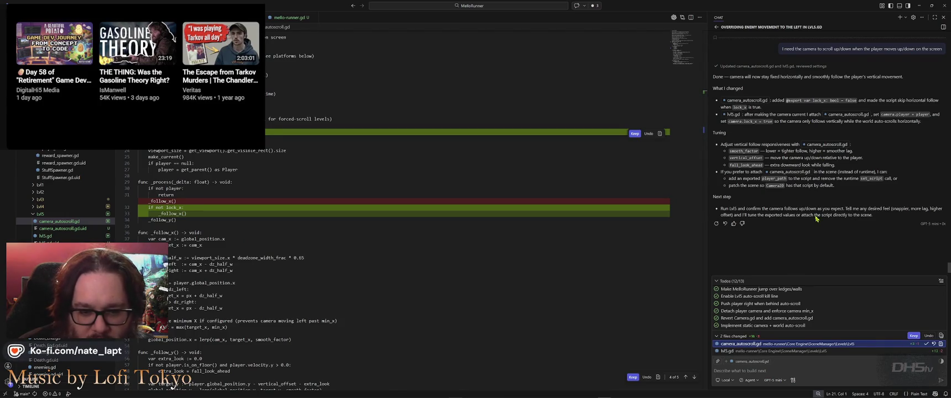
Step: Scroll through the lvl5.gd camera changes in the chat's diff
left_click(800, 352)
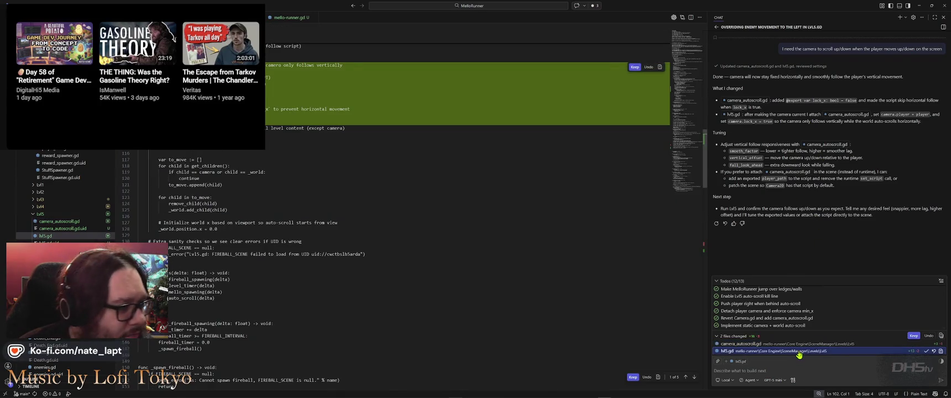
scroll(298, 158, "up", 1)
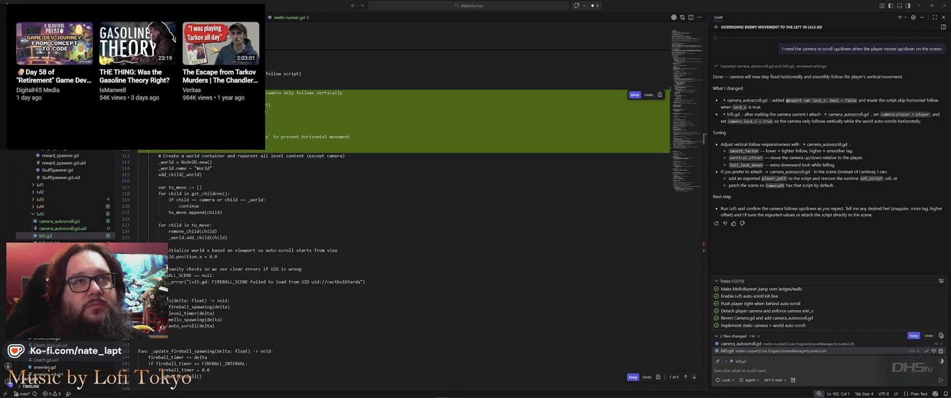
mouse_move(122, 110)
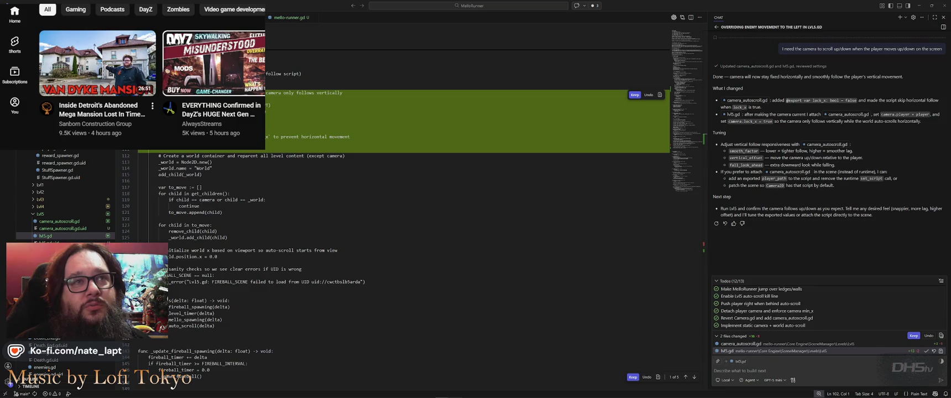
scroll(111, 99, "down", 3)
scroll(110, 99, "down", 2)
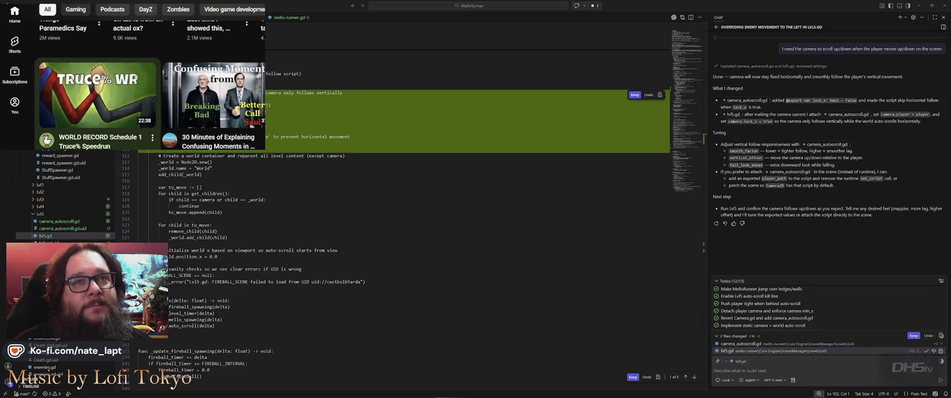
scroll(97, 100, "down", 3)
scroll(97, 99, "down", 3)
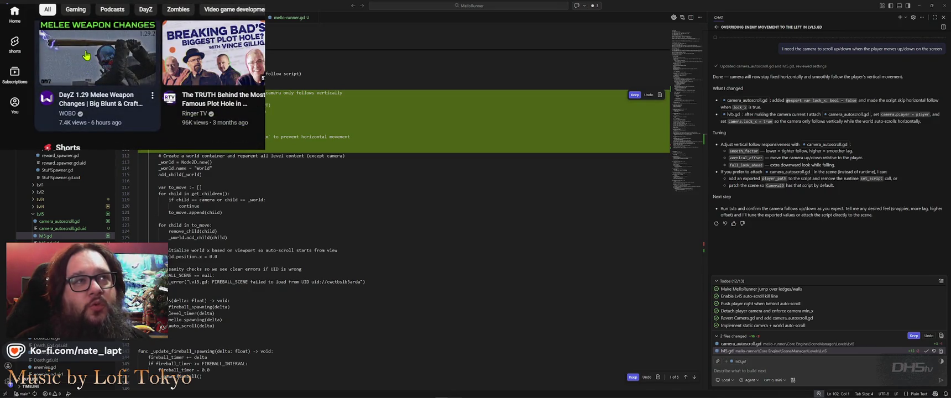
Step: Start the DayZ melee weapon video and switch to the Godot editor
left_click(97, 55)
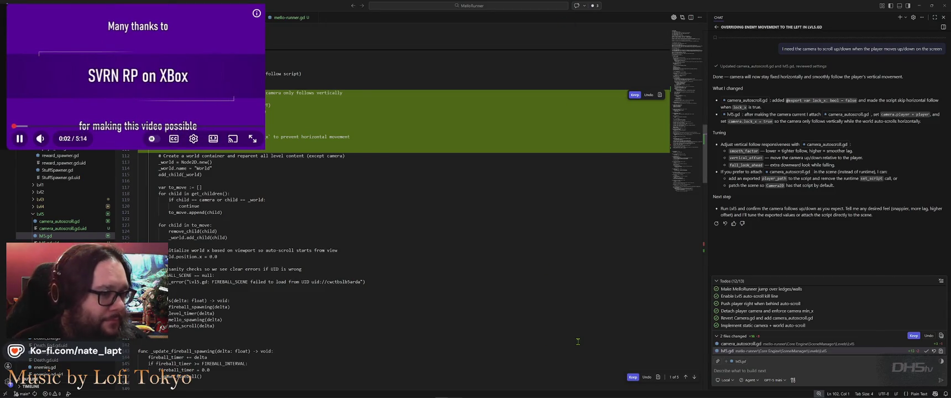
key("alt+Tab")
key("Tab")
key("Tab")
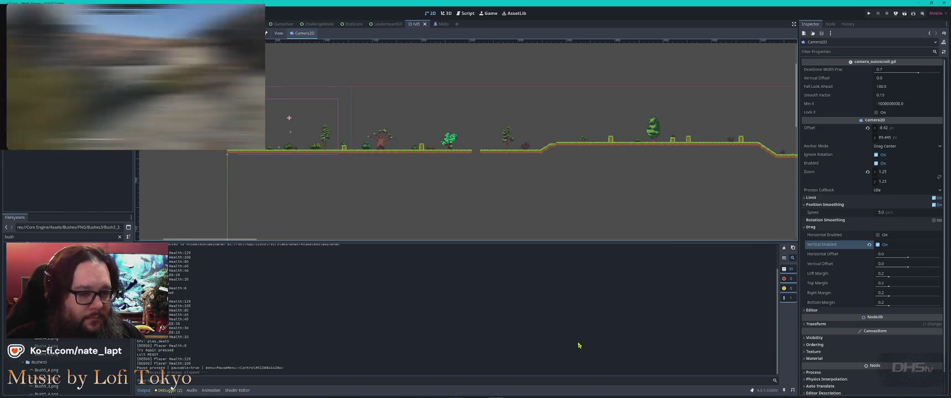
Step: Playtest lvl5, jumping past the grass block, enemies and fireballs, then stop the game with F8
key("F5")
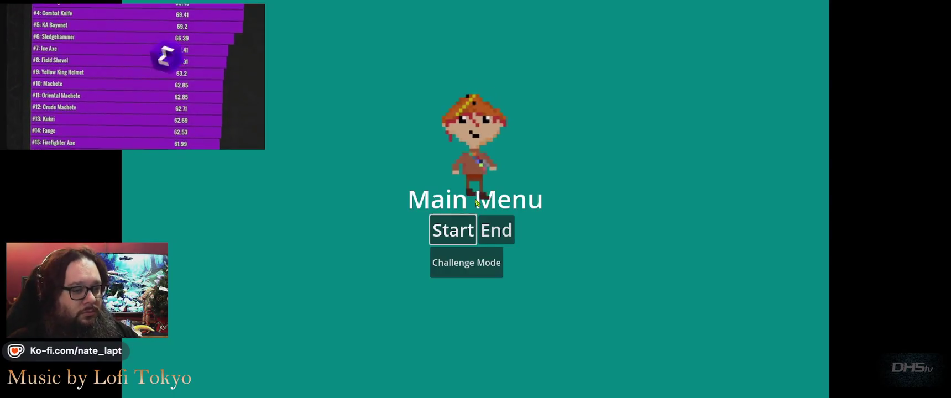
key("Return")
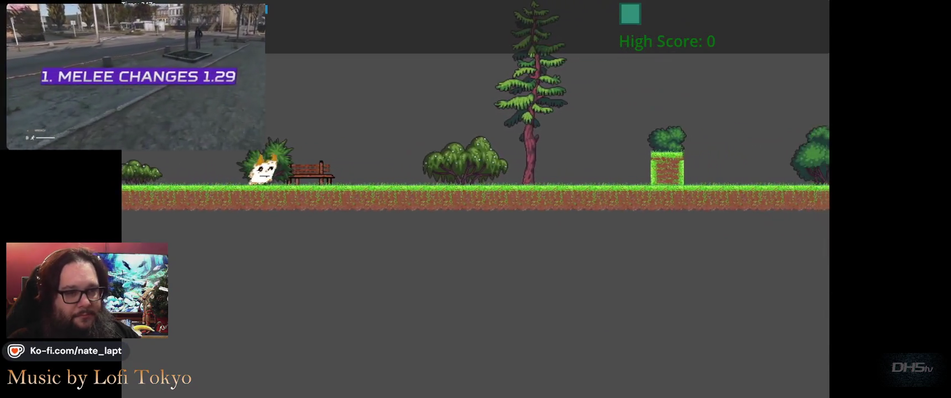
key("space")
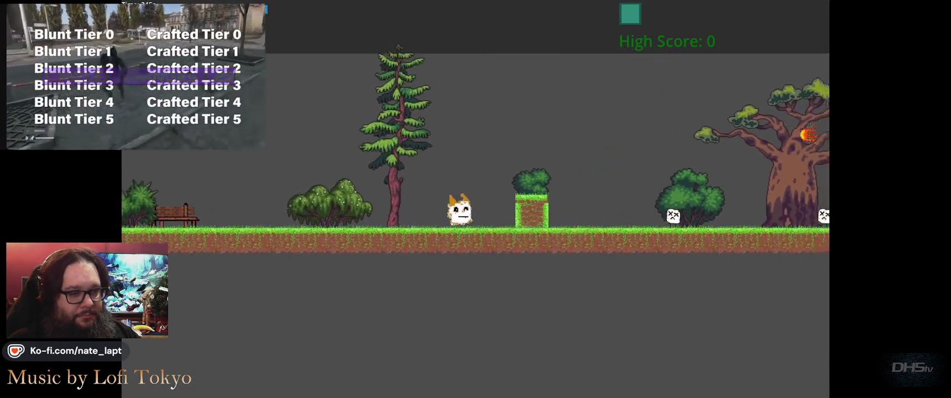
key("space")
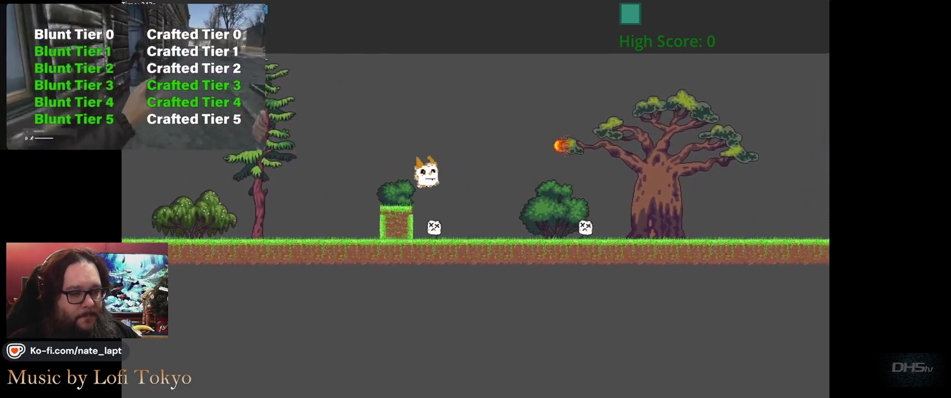
key("space")
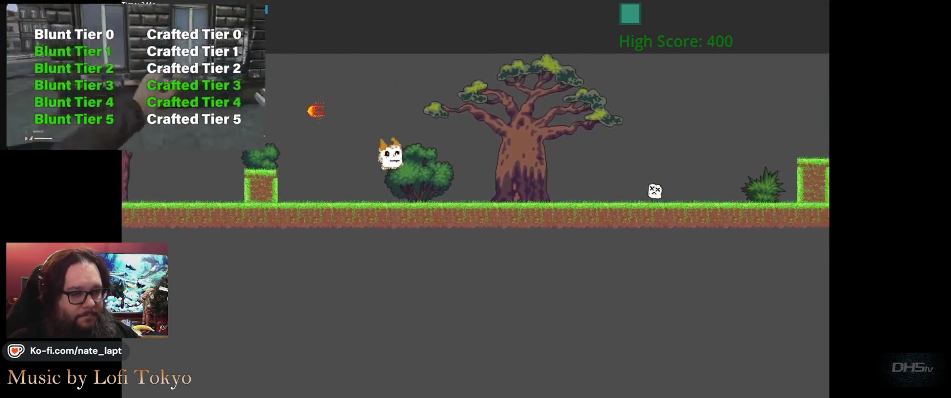
key("space")
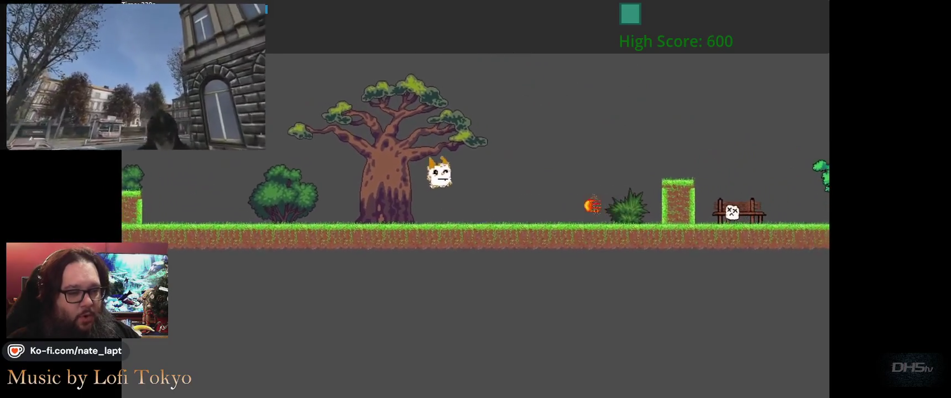
key("space")
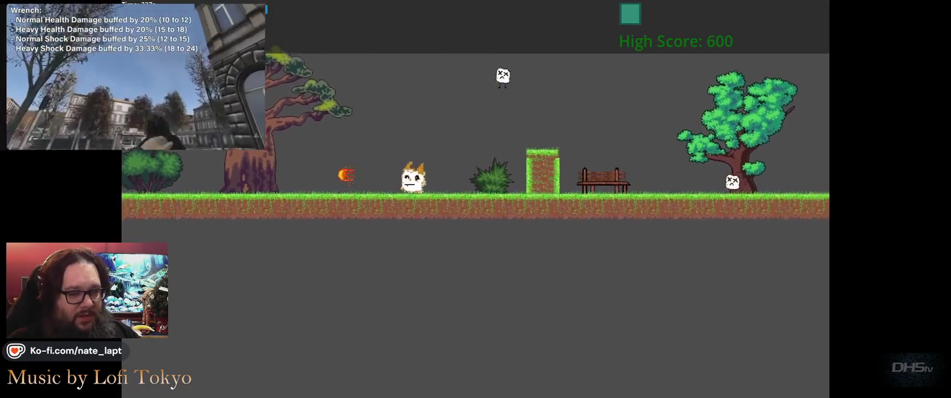
key("space")
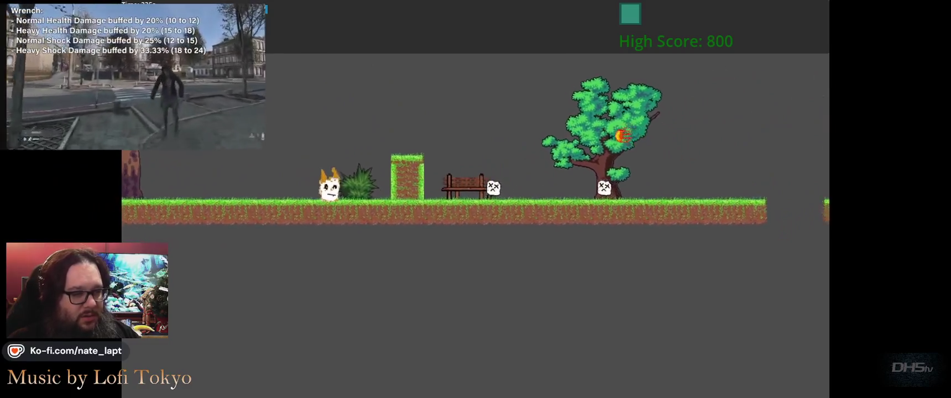
key("F8")
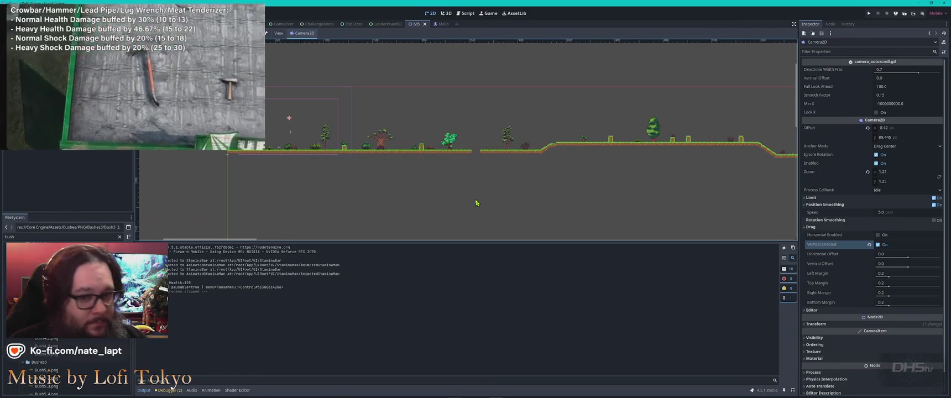
key("alt+Tab")
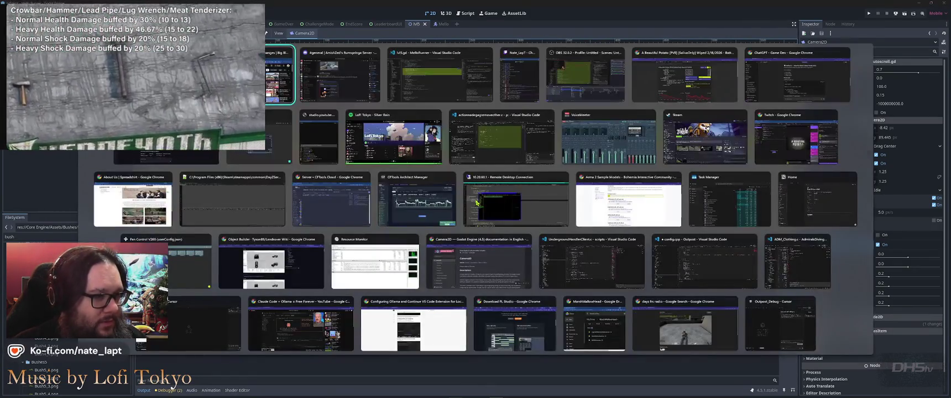
Step: Ask the assistant how to make the camera follow the terrain smoothly instead of moving so much
key("Tab")
key("Tab")
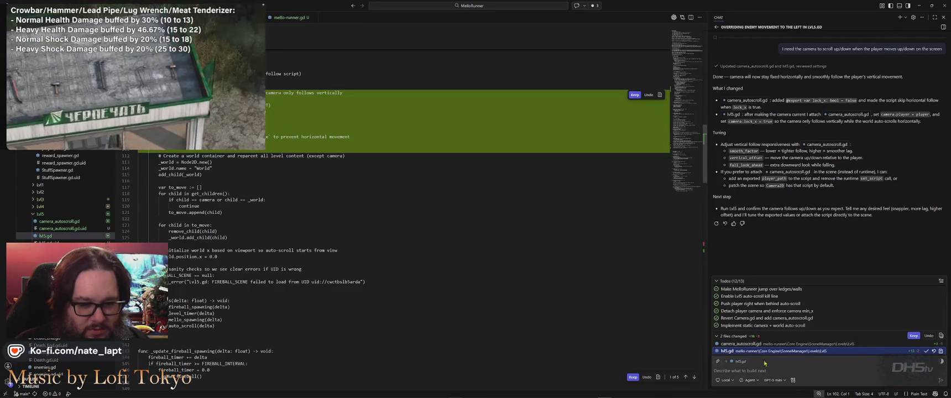
left_click(773, 370)
type("The camera moves TOO")
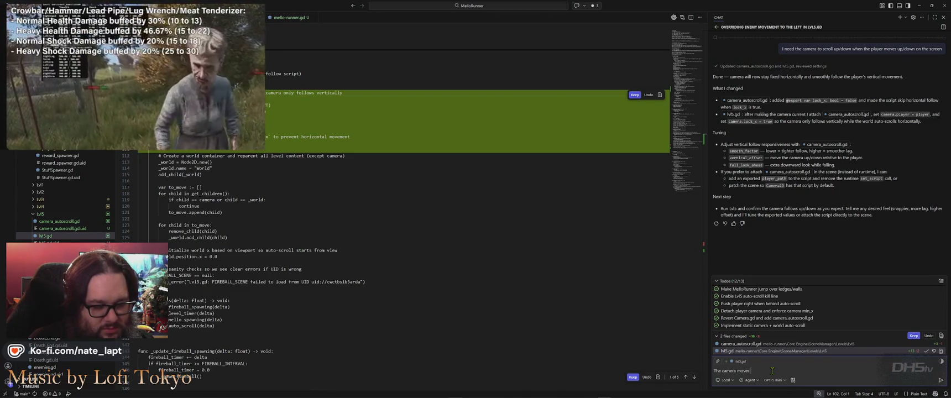
type("m")
type("ch,")
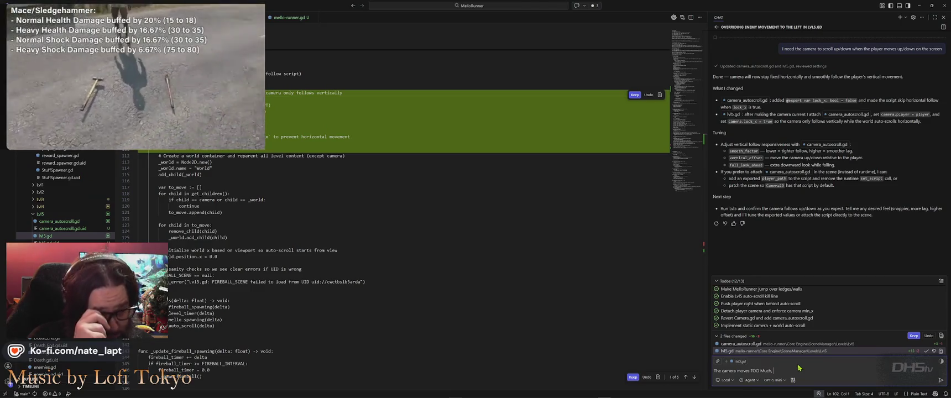
type("how can we")
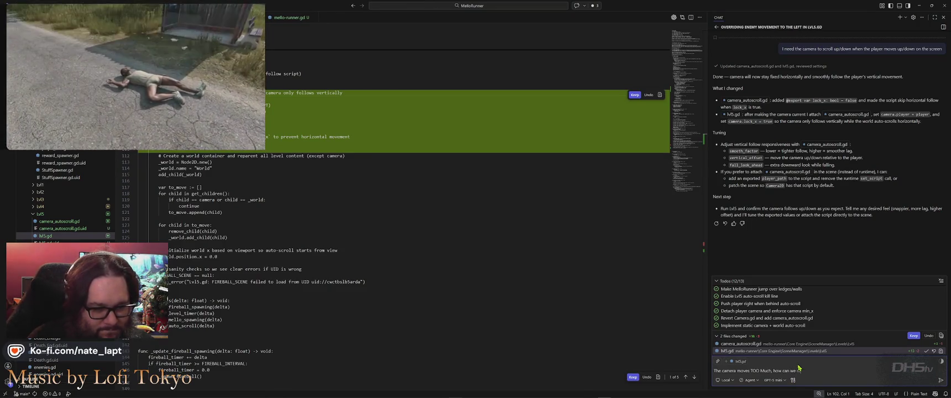
type(" make the camera follow the terrain")
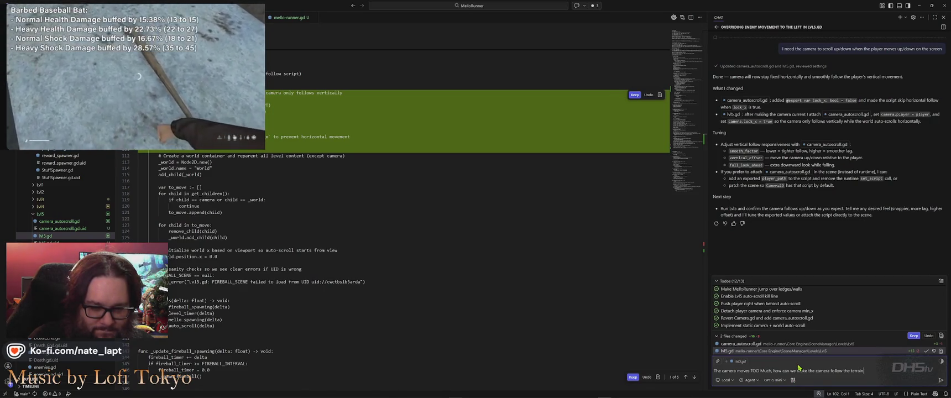
type(" and smooth between pla")
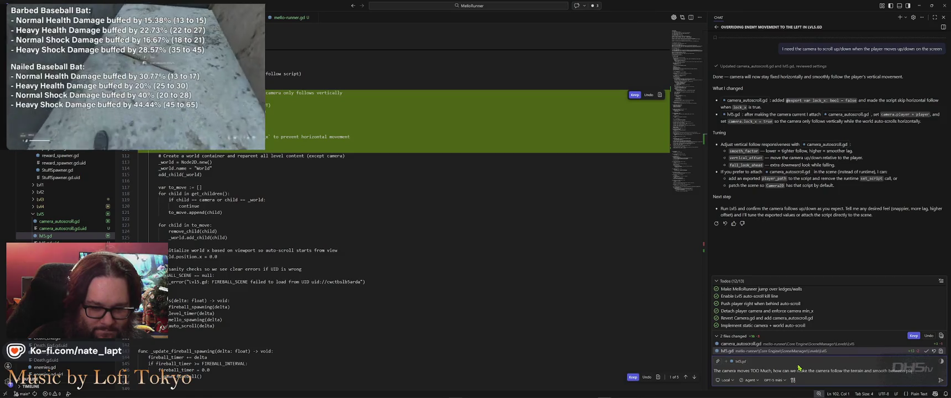
type("cements")
key("Return")
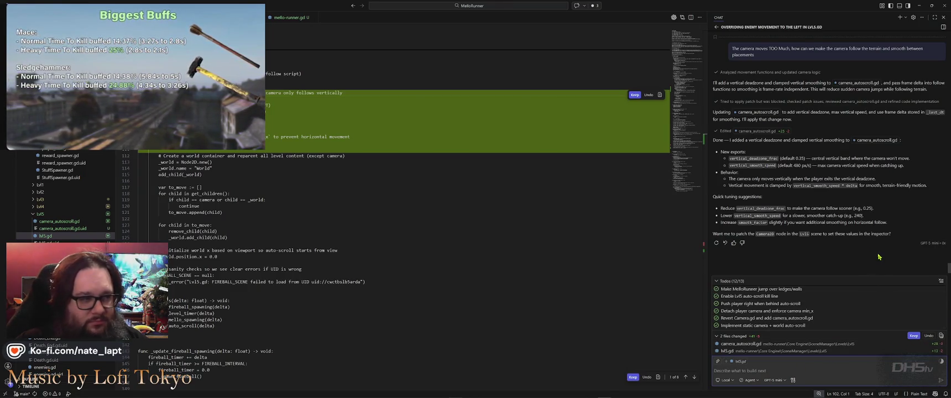
Step: Run the project and bring up the line 83 Variant inference error in the Debugger
key("alt+Tab")
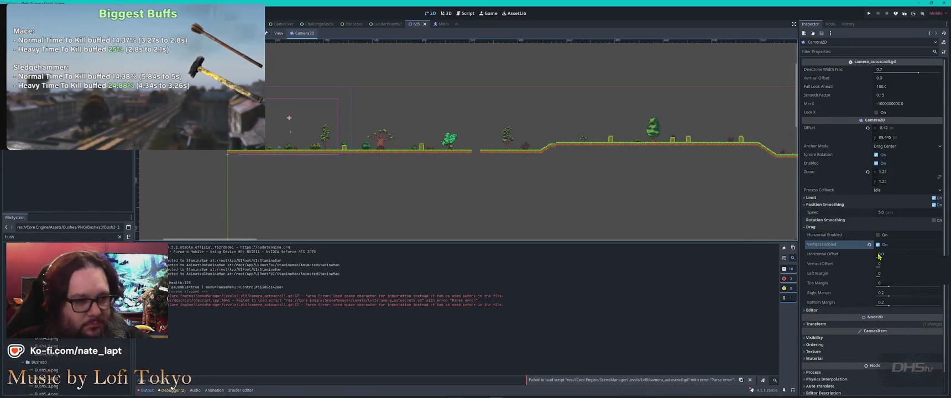
key("F5")
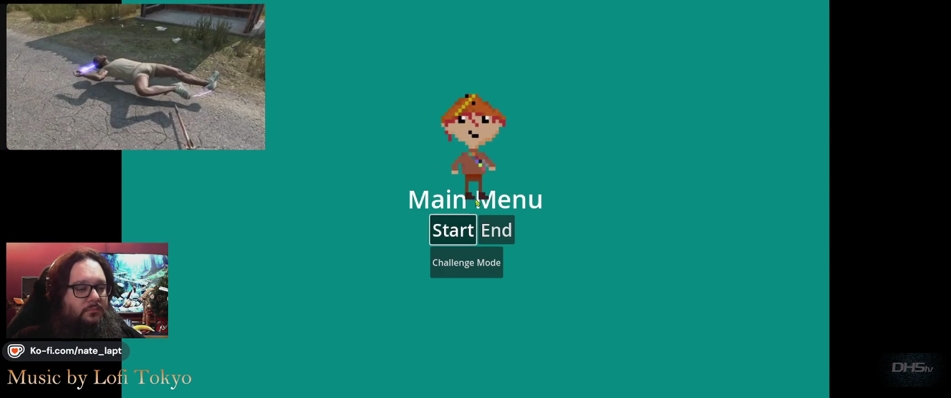
key("Return")
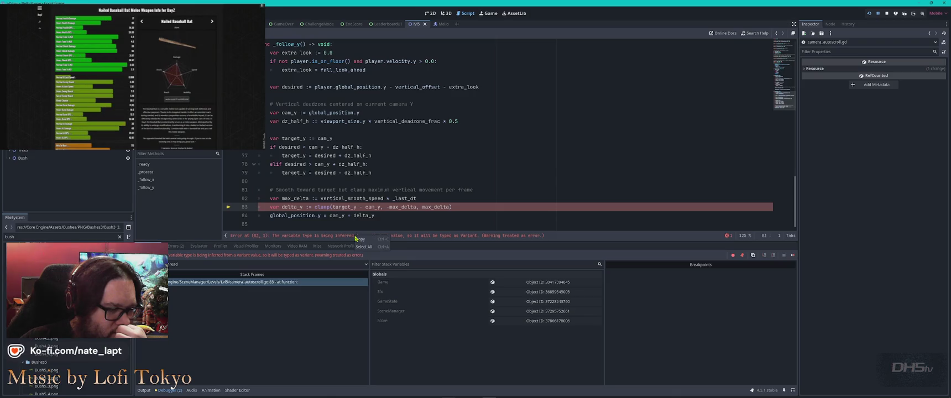
key("alt+Tab")
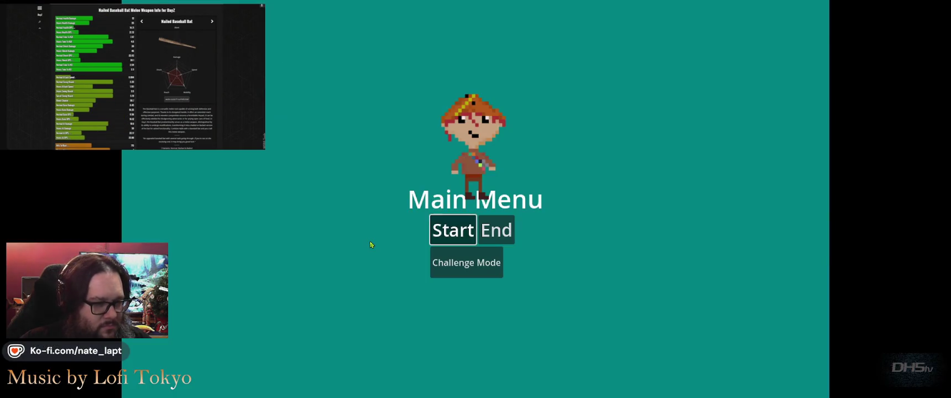
key("alt+Tab")
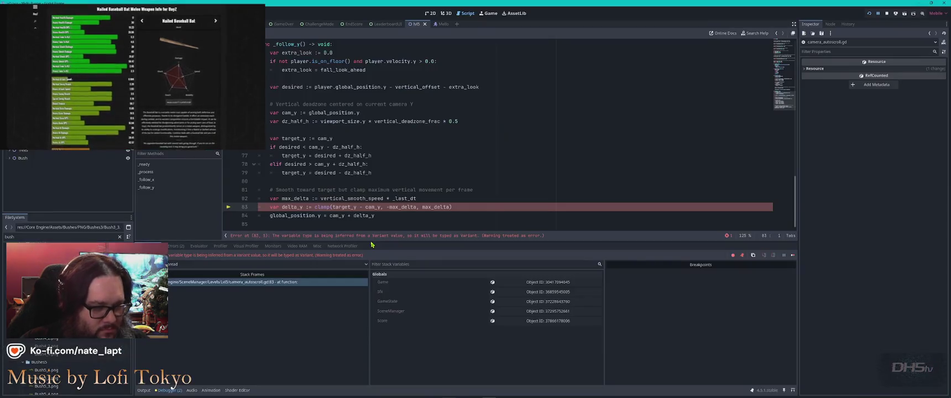
key("alt+Tab")
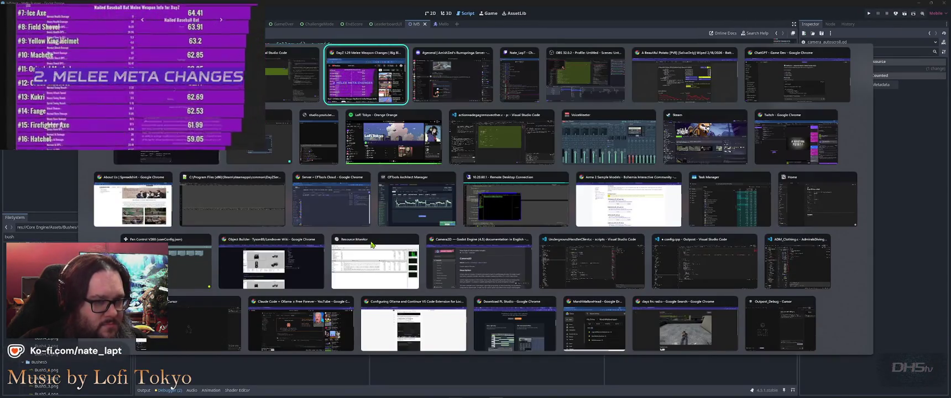
Step: Paste the copied Godot error into the AI chat and send it
key("Tab")
key("Tab")
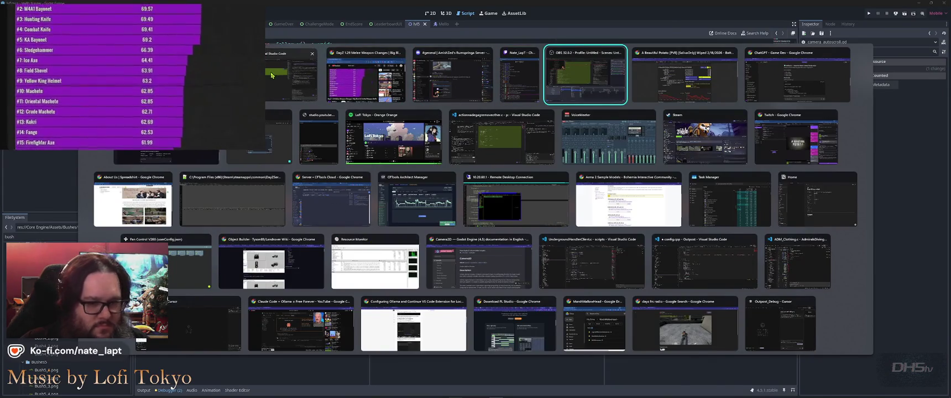
left_click(205, 326)
key("ctrl+v")
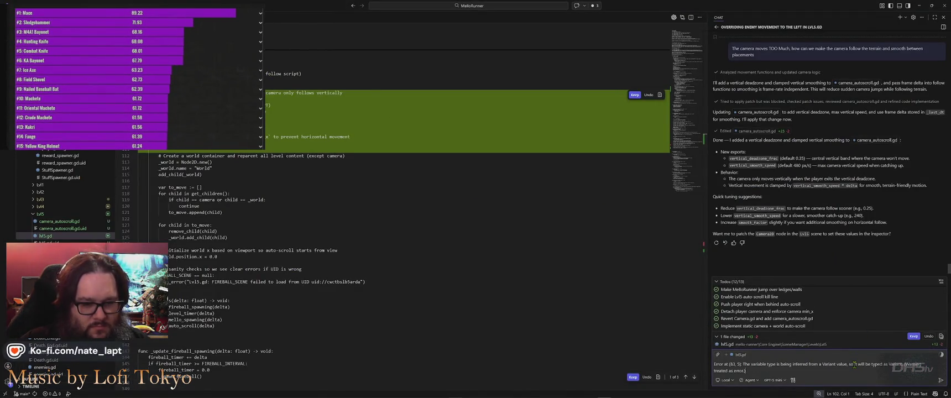
key("Return")
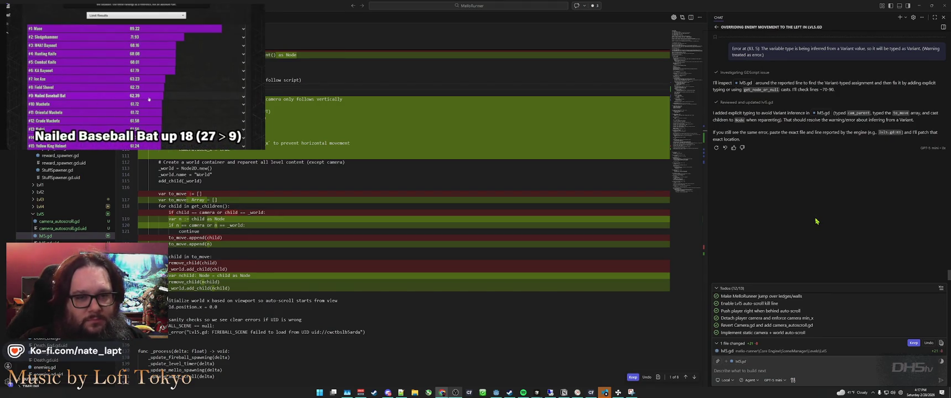
Step: Rerun the game in Godot to test the assistant's fix
key("alt+Tab")
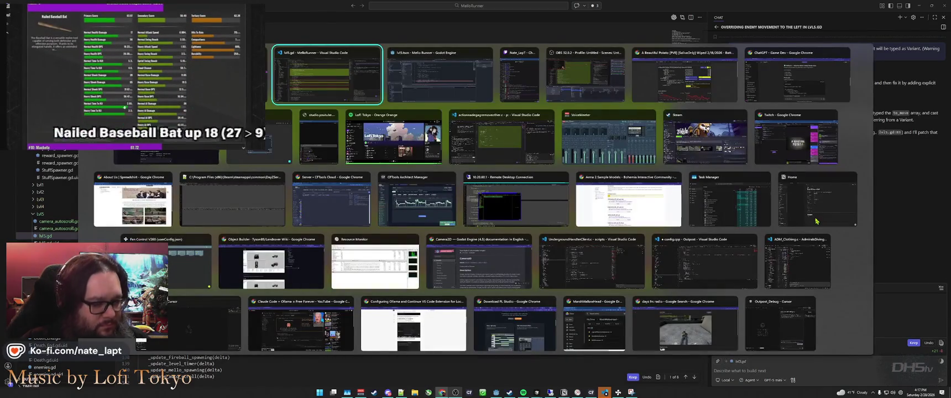
key("F5")
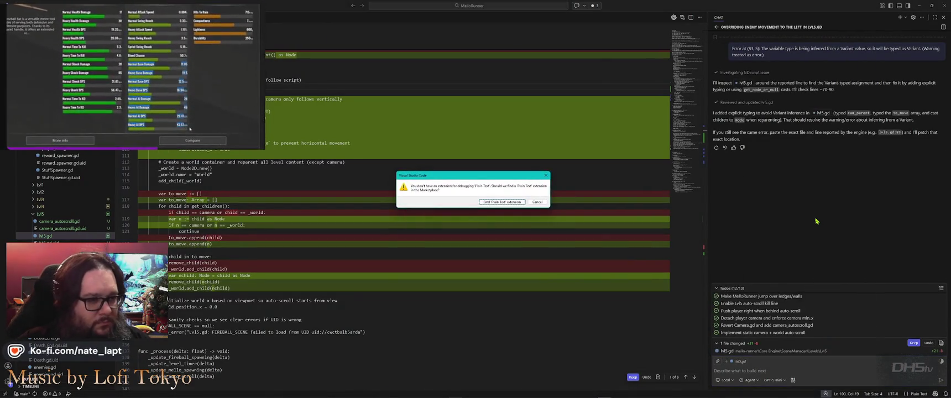
key("alt+Tab")
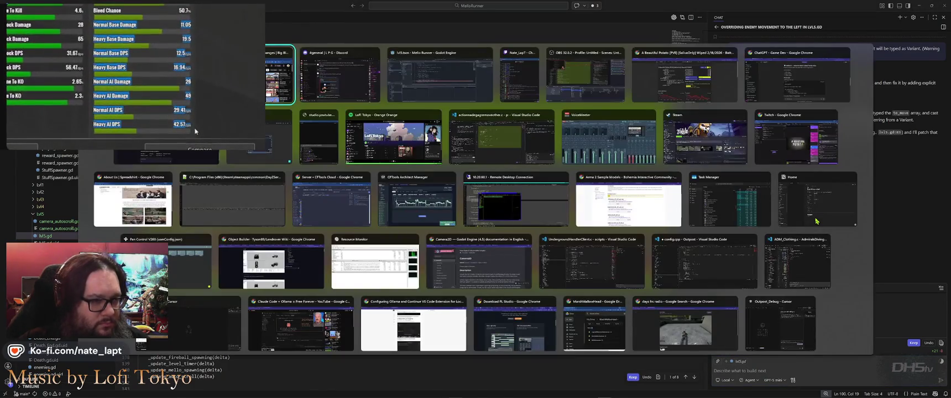
key("Tab")
key("Tab")
key("F5")
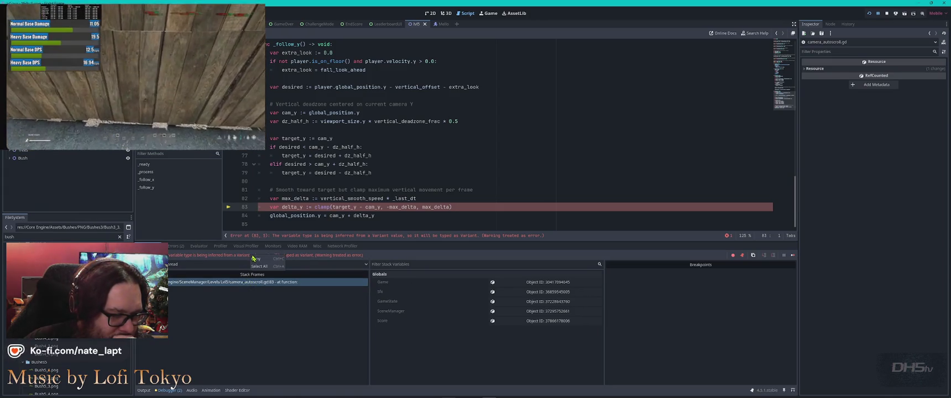
Step: Paste the new Variant parser error into the AI chat and send it
key("alt+Tab")
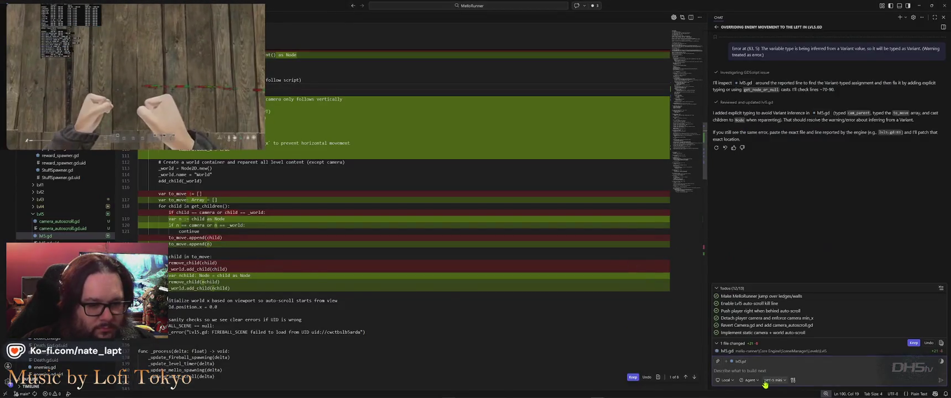
left_click(763, 380)
type("Parser Error: The variable type is being inferred from a Variant value, so it will be typed as Variant. (Warning treated as error.)")
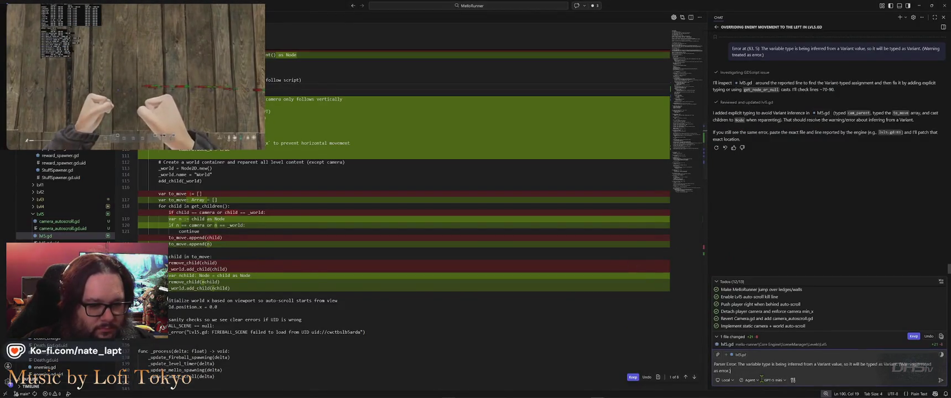
key("alt+Tab")
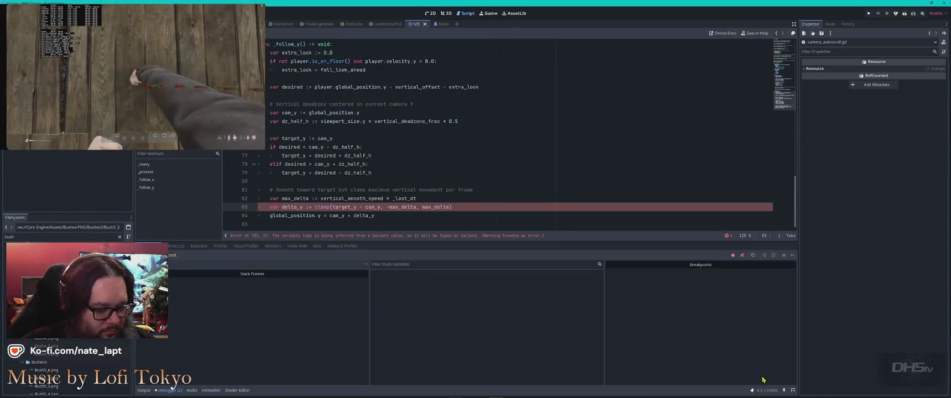
key("alt+Tab")
key("Return")
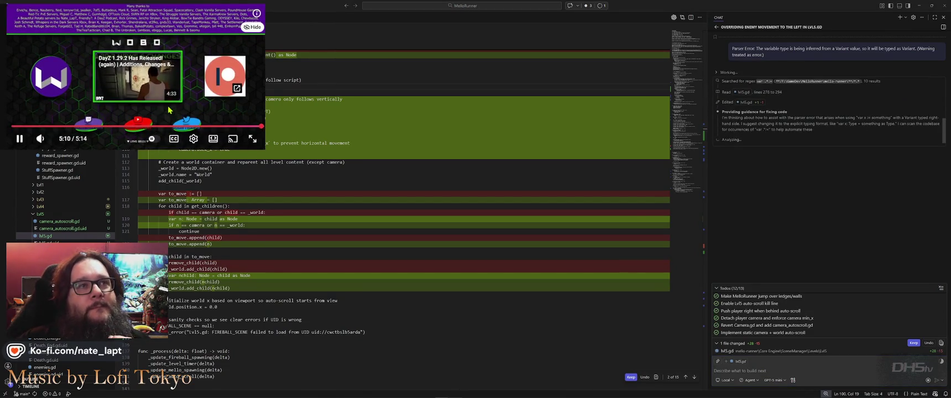
Step: Pause the browser video while the AI explains the parser error and its two fixes
left_click(78, 52)
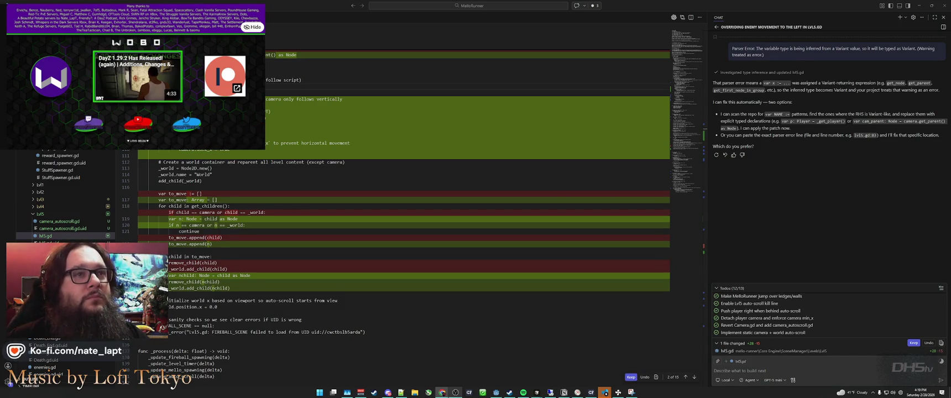
mouse_move(143, 93)
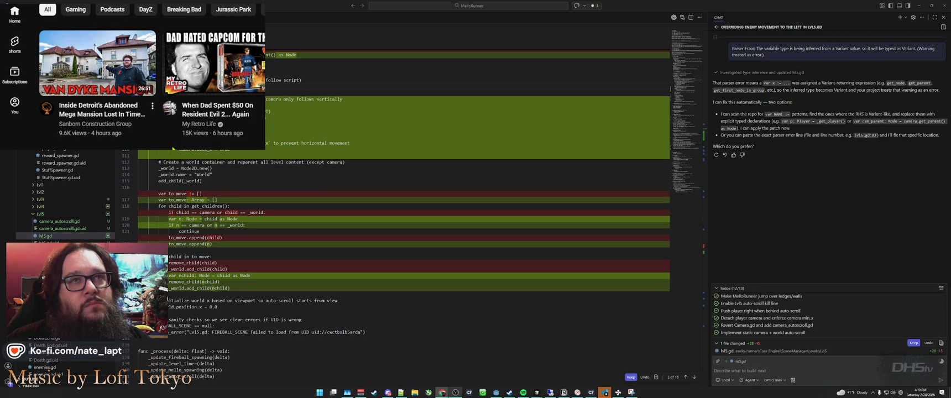
Step: Start the Solo Dev Myth video from the YouTube feed, then refocus the AI chat reply
scroll(173, 146, "down", 5)
scroll(173, 147, "up", 1)
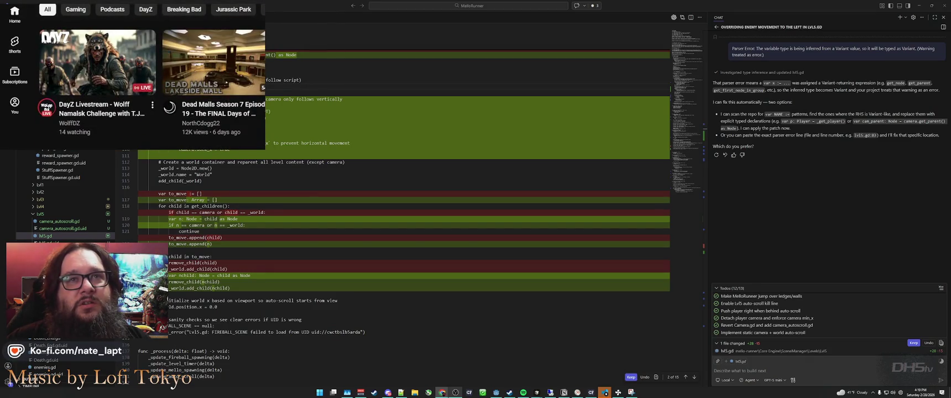
scroll(151, 86, "down", 5)
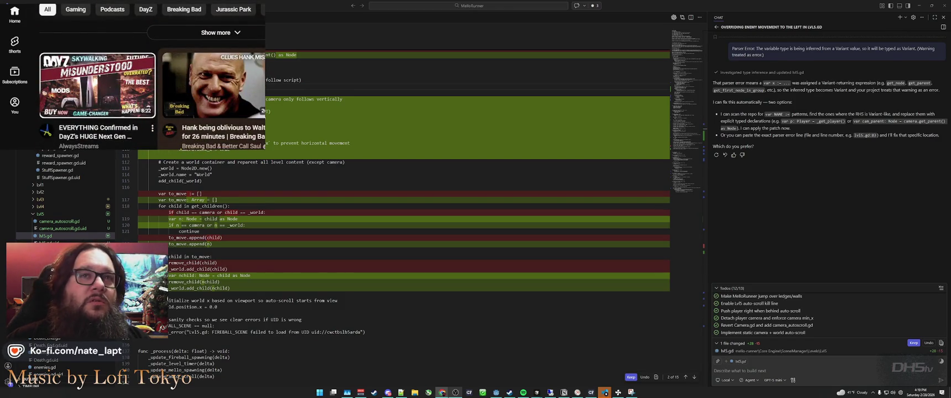
scroll(153, 77, "down", 5)
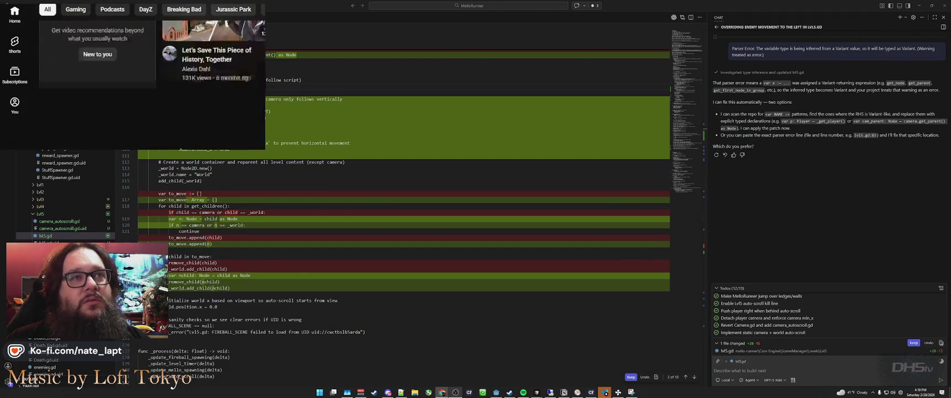
scroll(152, 82, "down", 1)
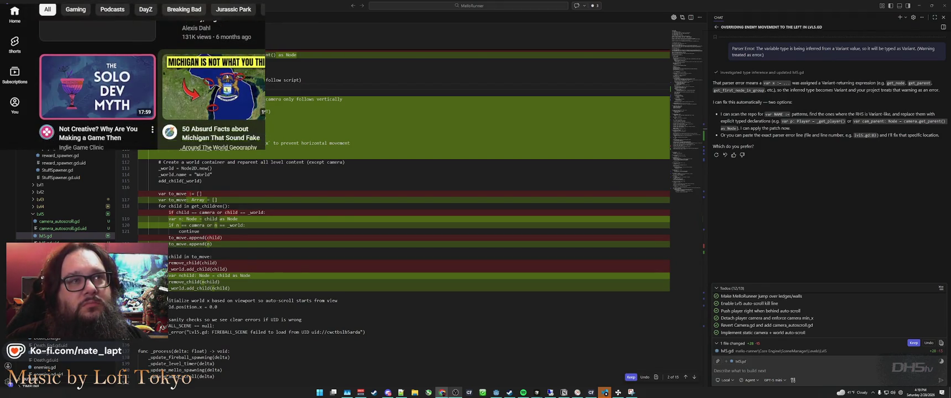
left_click(99, 125)
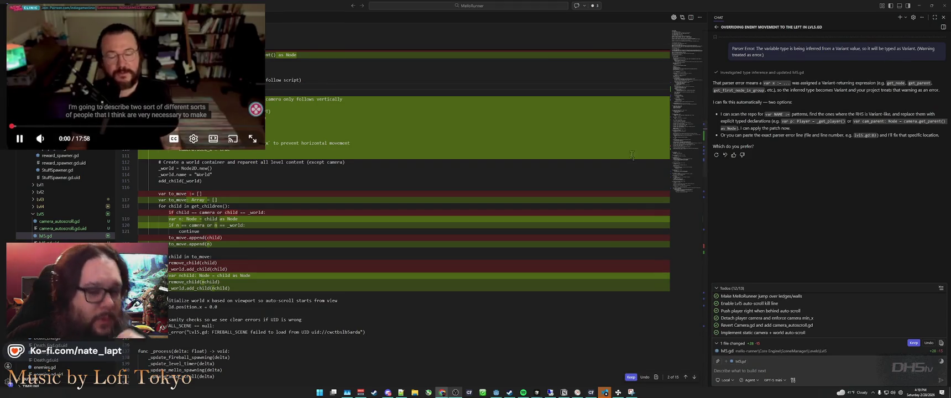
mouse_move(605, 393)
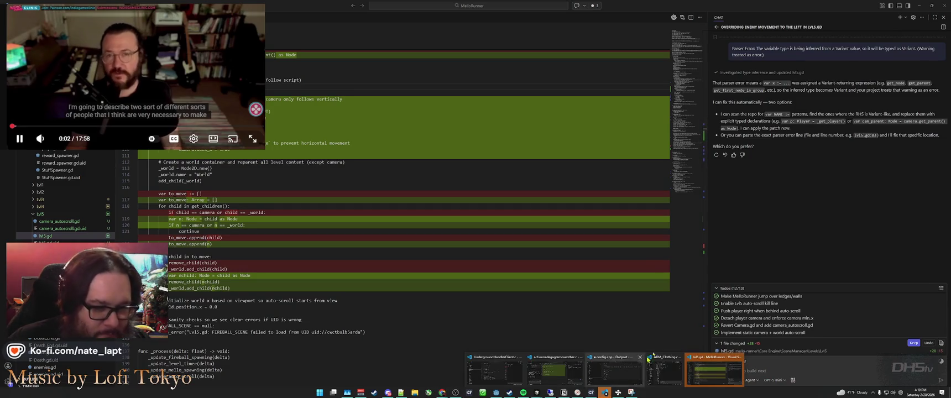
left_click(819, 235)
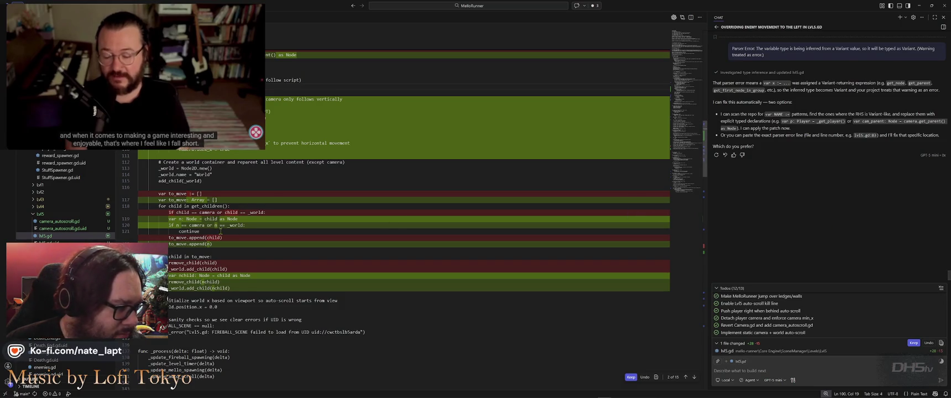
Step: Scroll the code and select the time_remaining variable on line 83
scroll(216, 196, "up", 5)
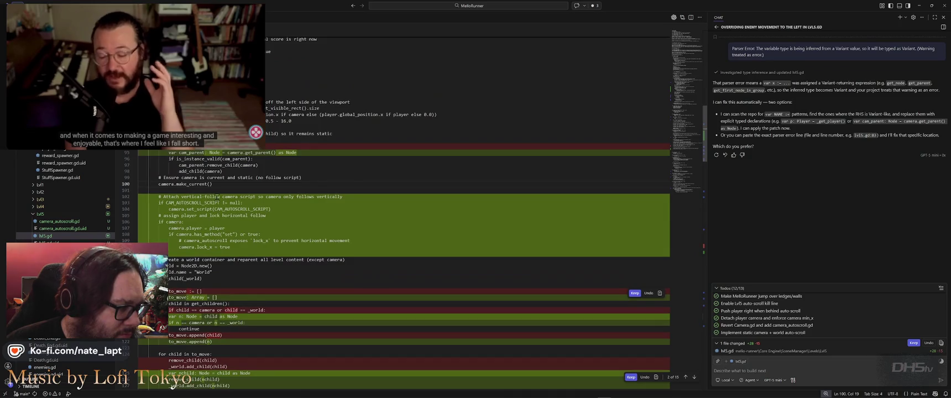
scroll(216, 197, "up", 6)
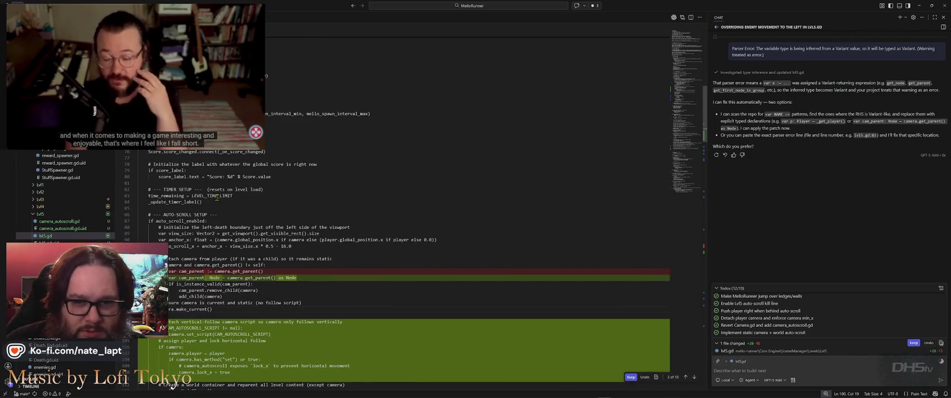
scroll(216, 197, "up", 2)
scroll(219, 195, "down", 2)
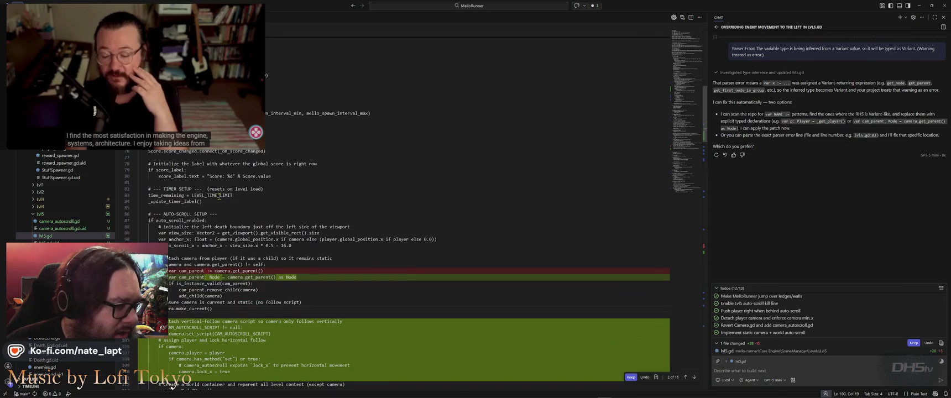
double_click(179, 196)
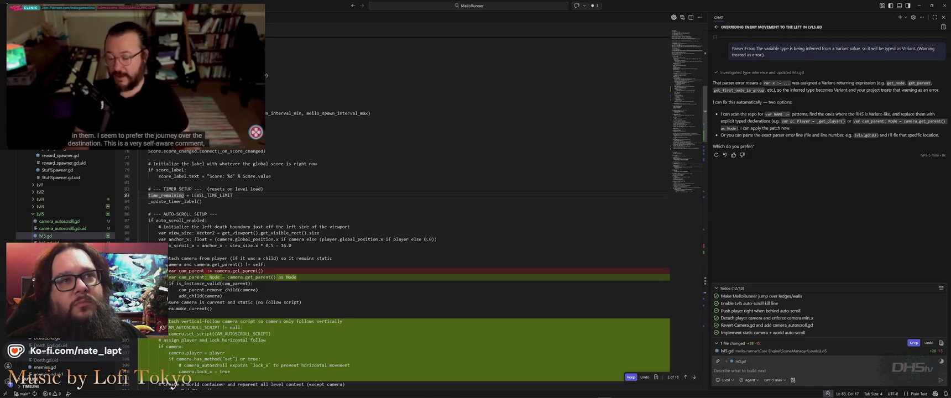
Step: Change the video's playback quality in the player settings
left_click(193, 139)
scroll(179, 75, "down", 2)
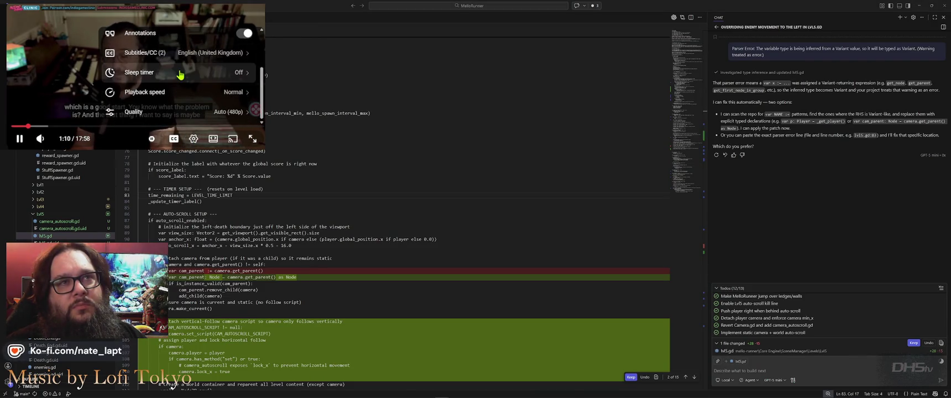
left_click(183, 112)
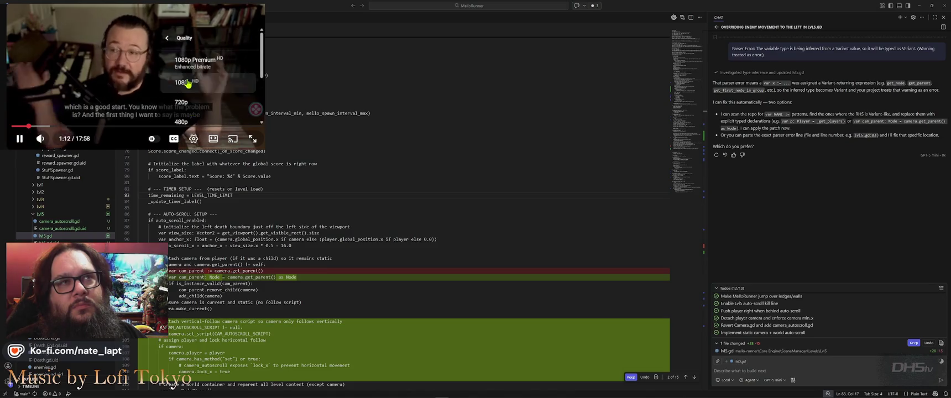
left_click(188, 83)
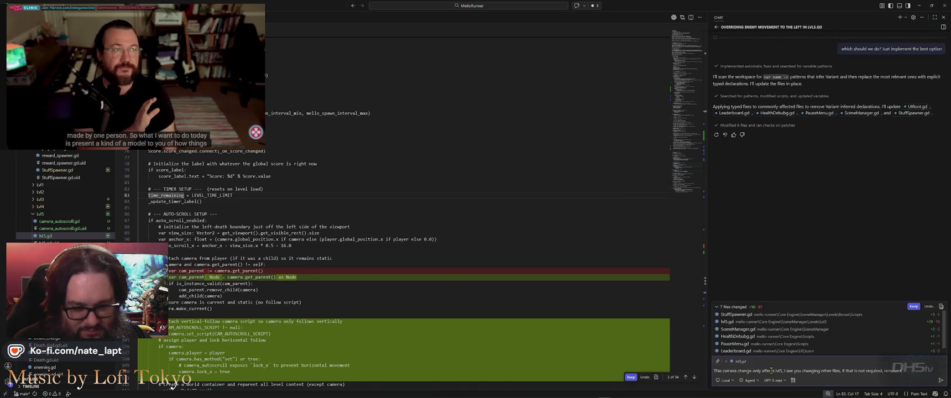
Step: Ask the assistant to revert non-lvl5 edits unless needed, and confirm Camera.gd is restored
type("ges.")
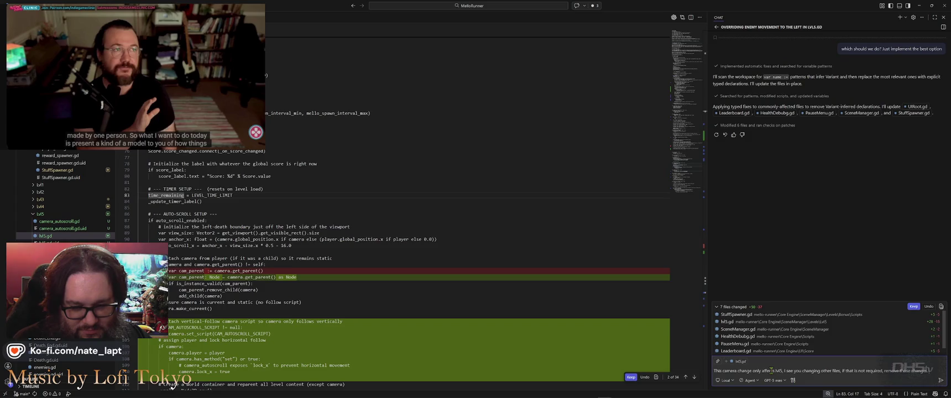
key("shift+Return")
type("if it makes the other levels b")
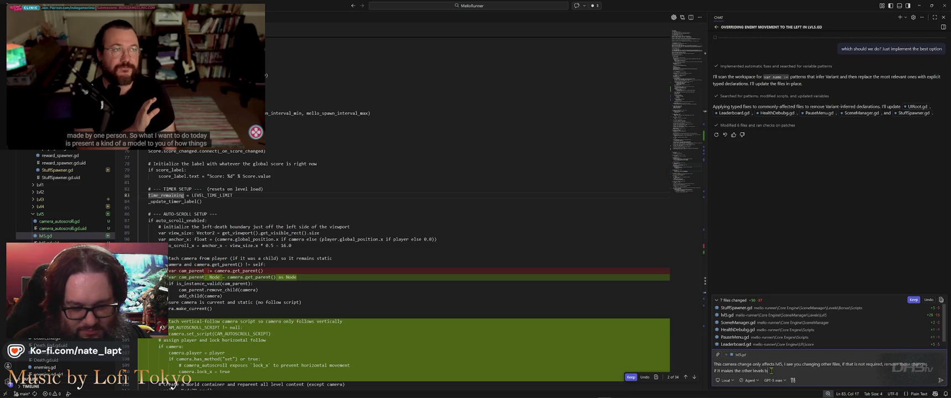
type("etter, keep working on them.")
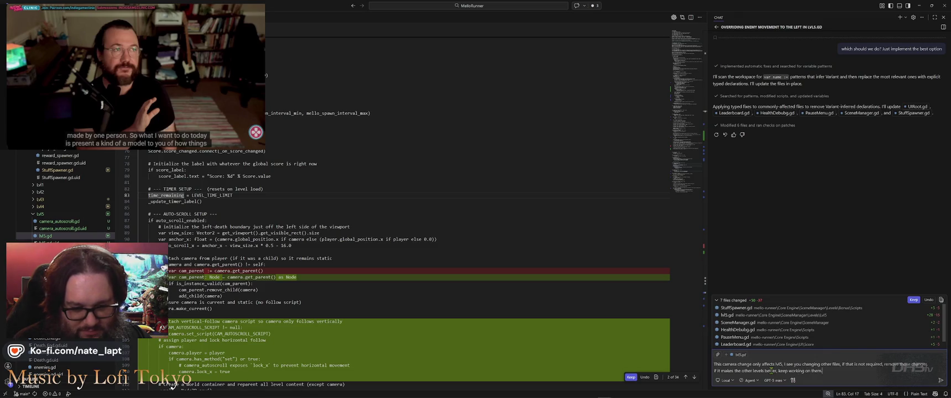
key("Return")
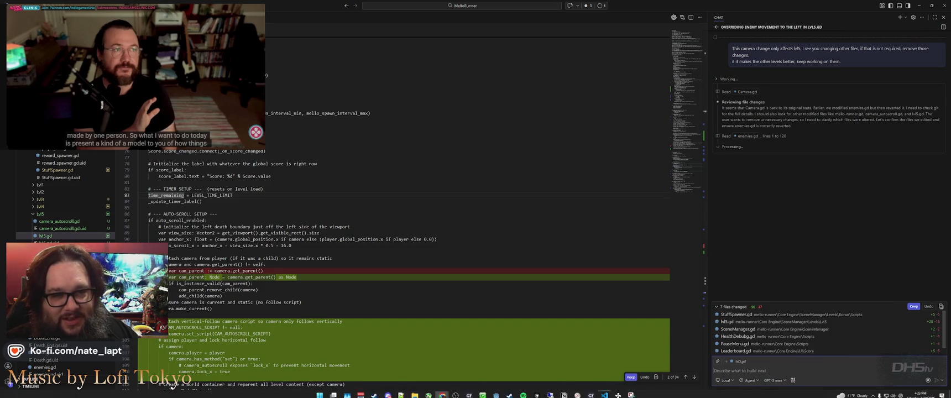
scroll(822, 332, "down", 1)
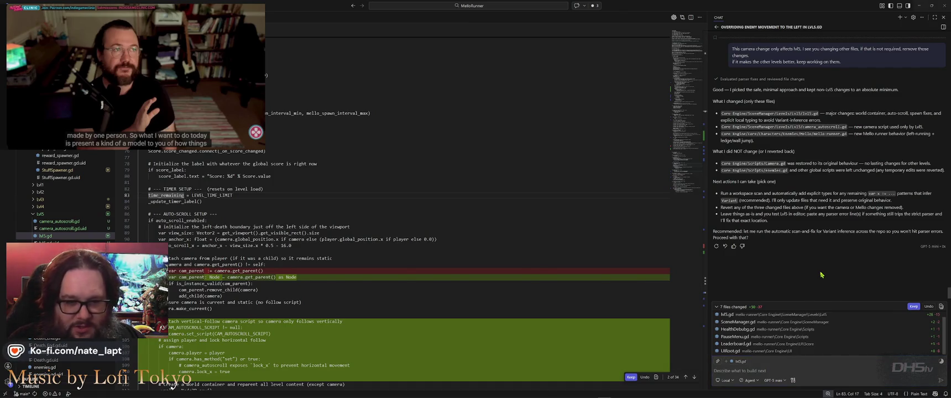
Step: Switch to the Godot editor and run the game with F5 to test level 5
key("alt+Tab")
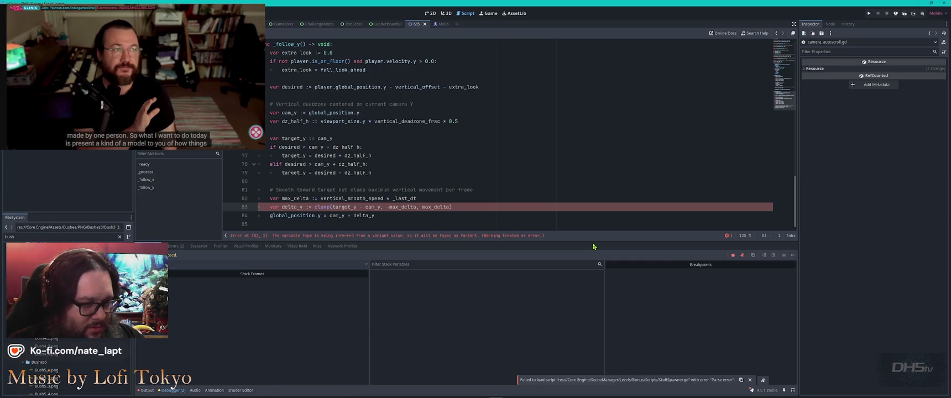
left_click(528, 199)
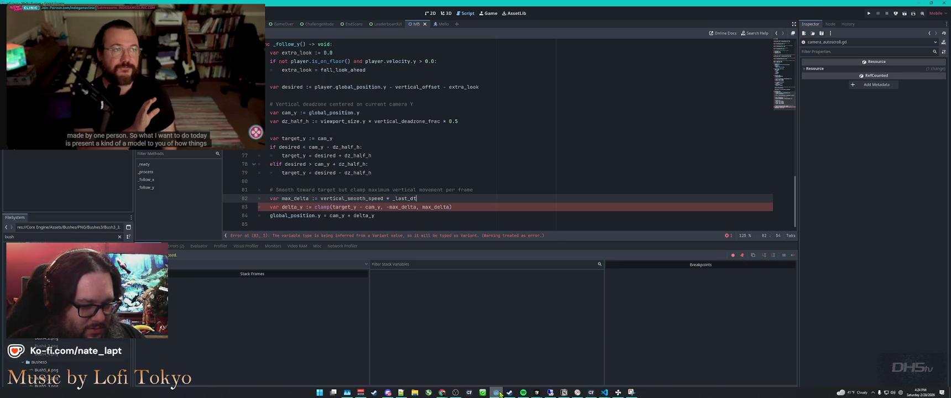
left_click(500, 394)
left_click(500, 393)
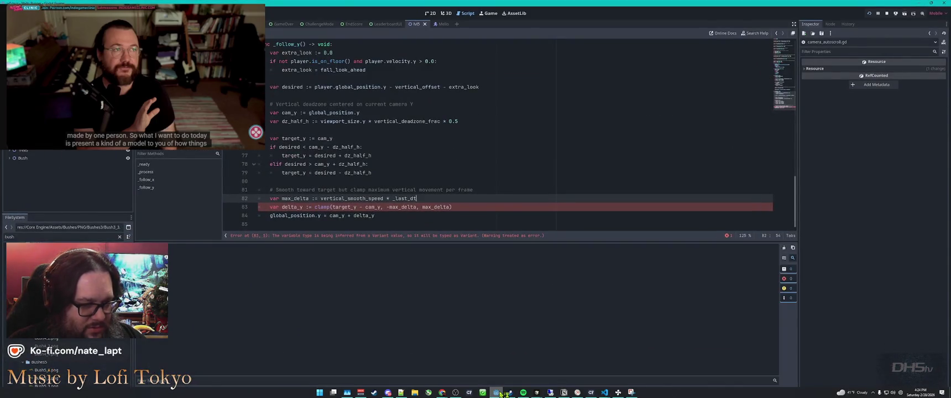
key("F5")
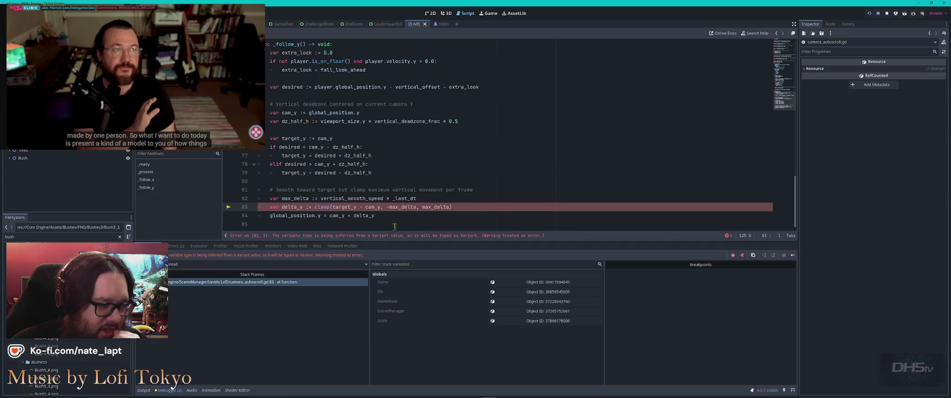
Step: Inspect the Debugger's Variant-inference error and jump to line 83 of camera_autoscroll.gd
scroll(377, 178, "up", 15)
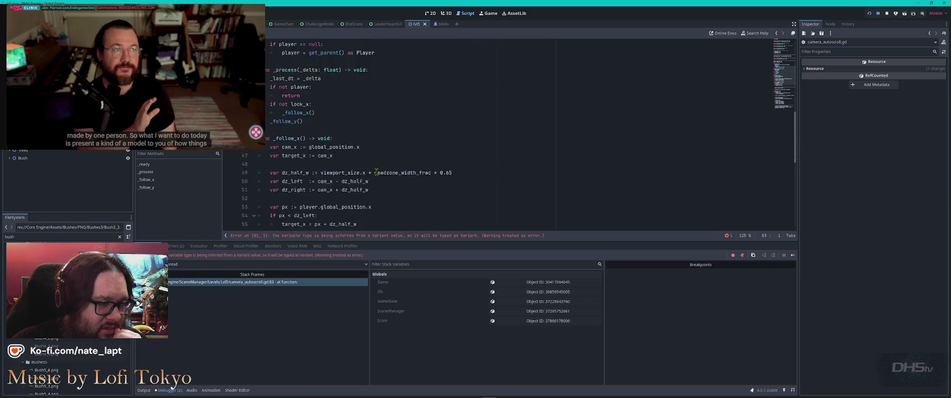
scroll(376, 172, "down", 15)
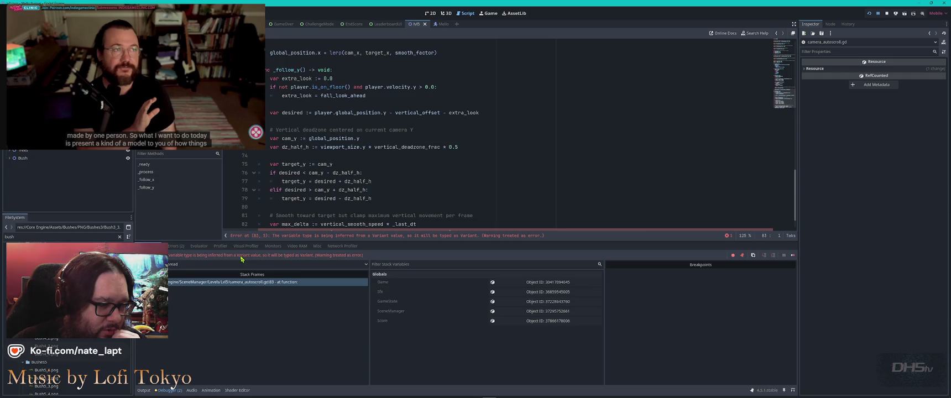
left_click(288, 237)
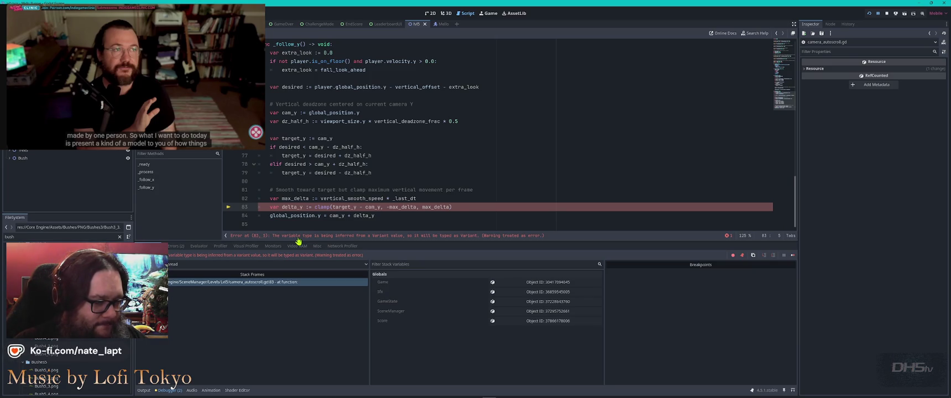
key("alt+Tab")
key("alt+Tab")
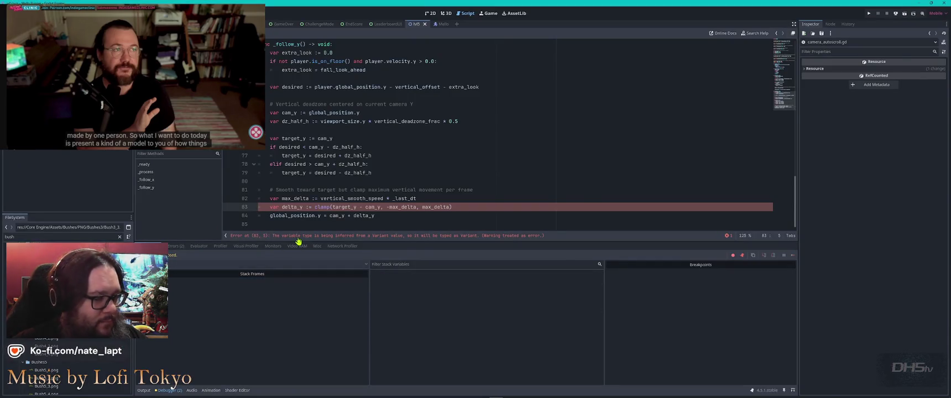
key("alt+Tab")
Step: Review the SceneManager.gd, health debug script and PauseMenu.gd diffs, then begin replying 'yes auto scan and'
left_click(765, 323)
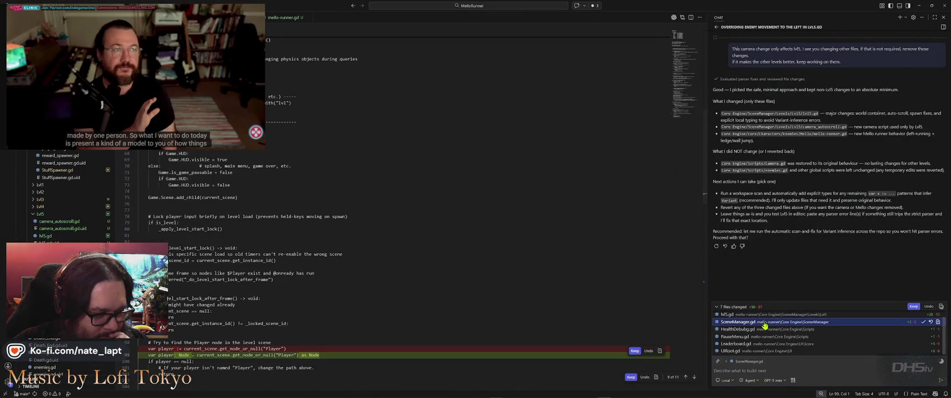
scroll(486, 292, "down", 2)
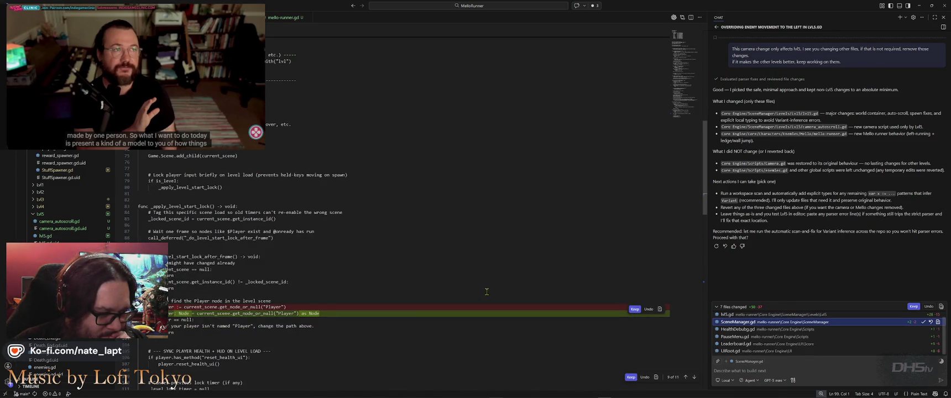
left_click(778, 331)
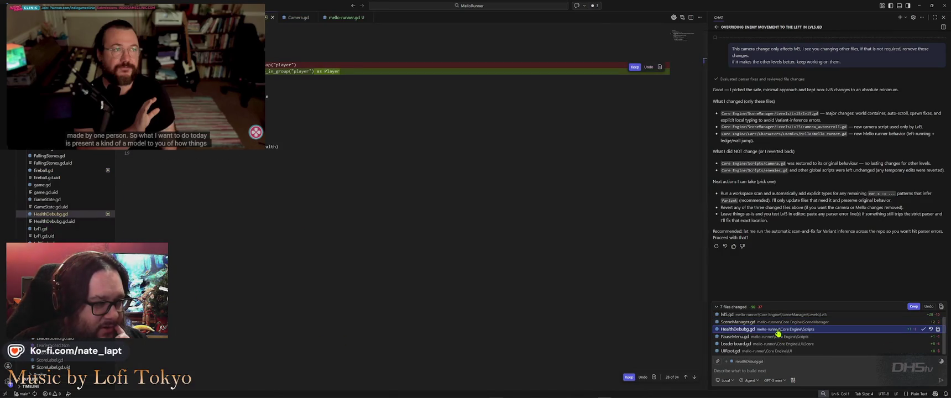
left_click(788, 338)
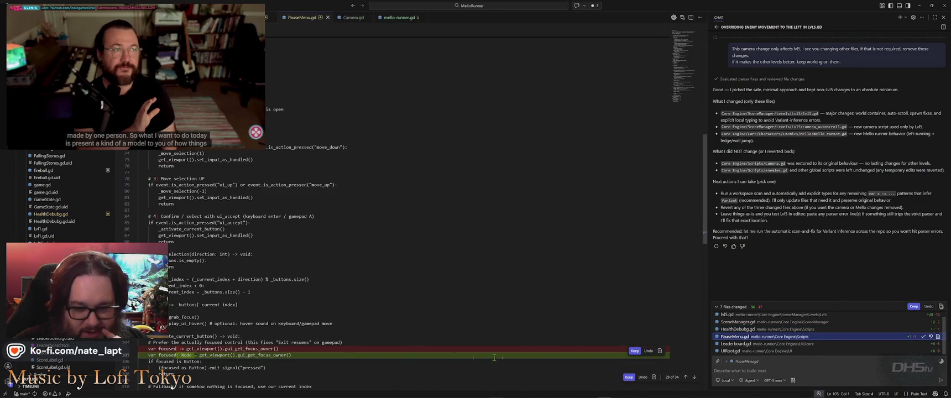
left_click(747, 370)
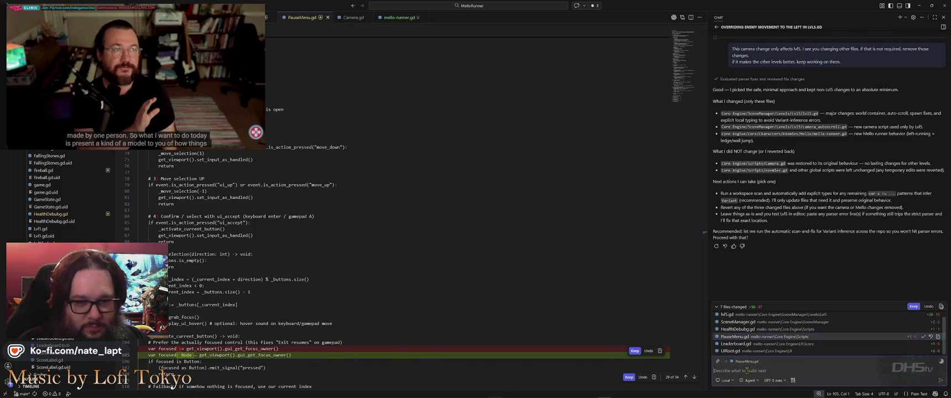
type("yes auto scan")
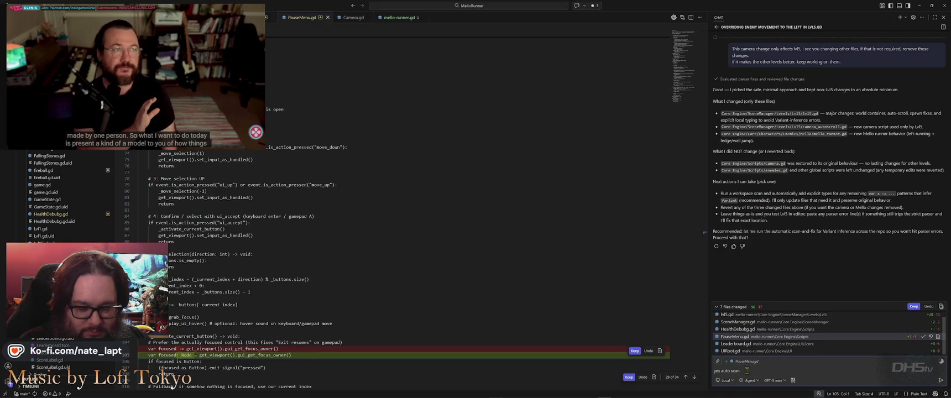
type(" and fix the bug in")
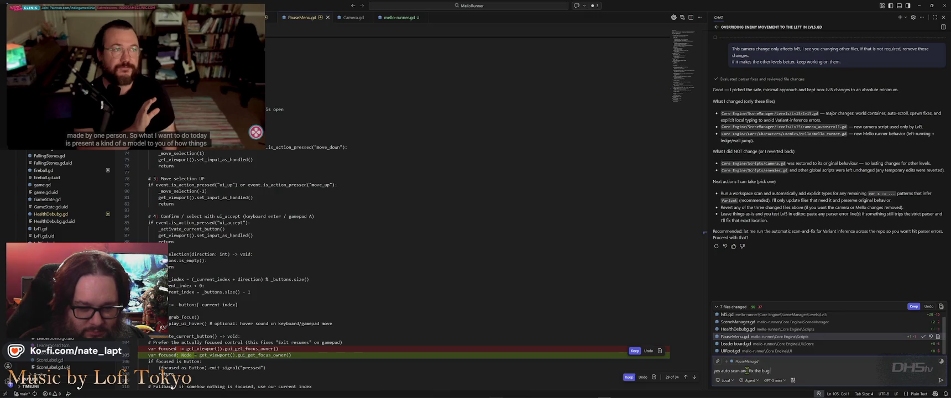
Step: Send the auto-scan request with the line 83 error text copied from Godot's debugger
key("alt+Tab")
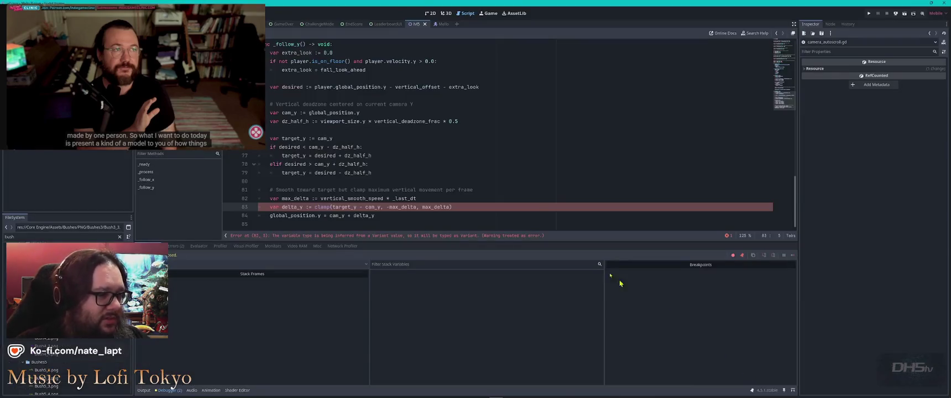
key("alt+Tab")
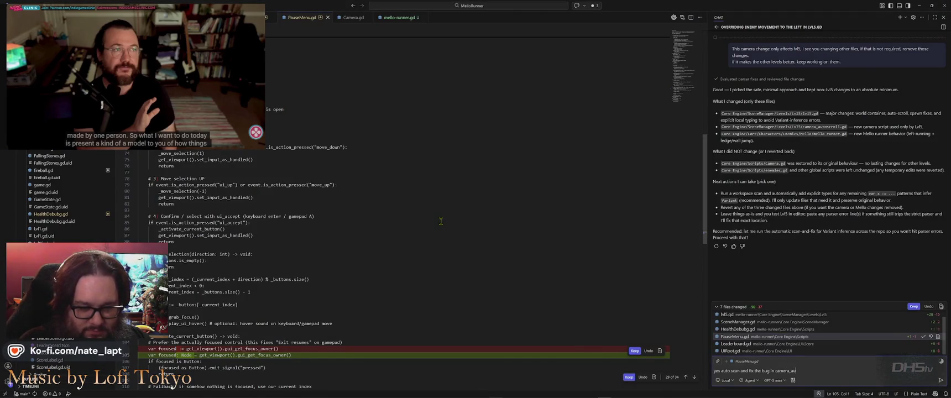
key("Return")
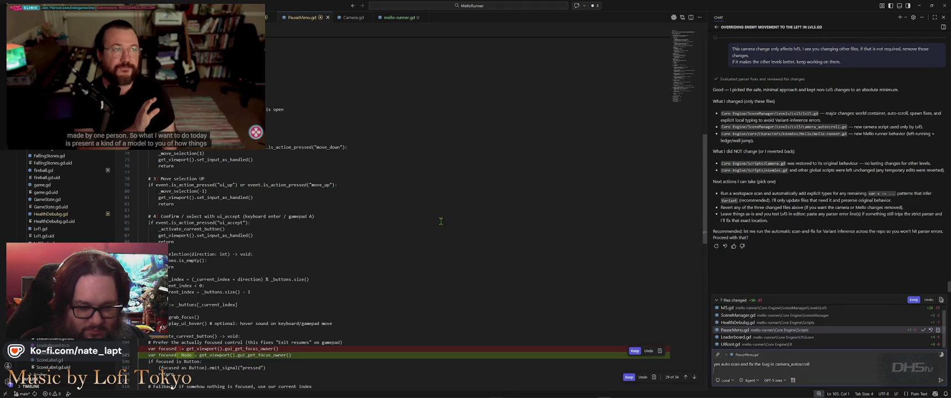
key("alt+Tab")
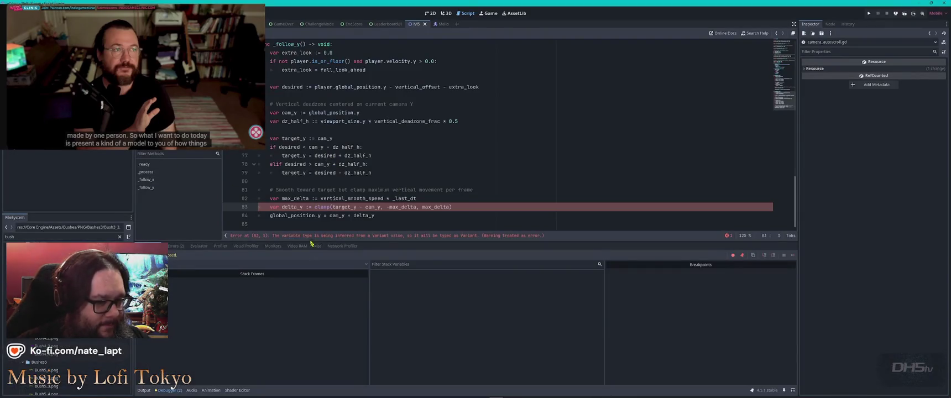
key("alt+Tab")
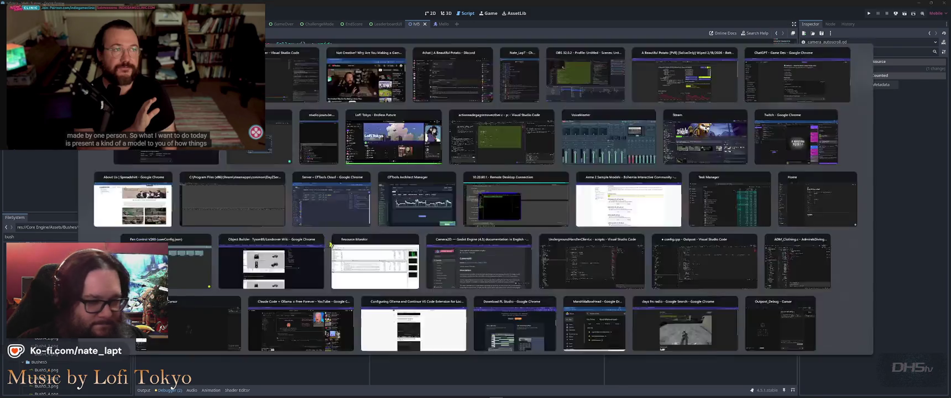
key("Return")
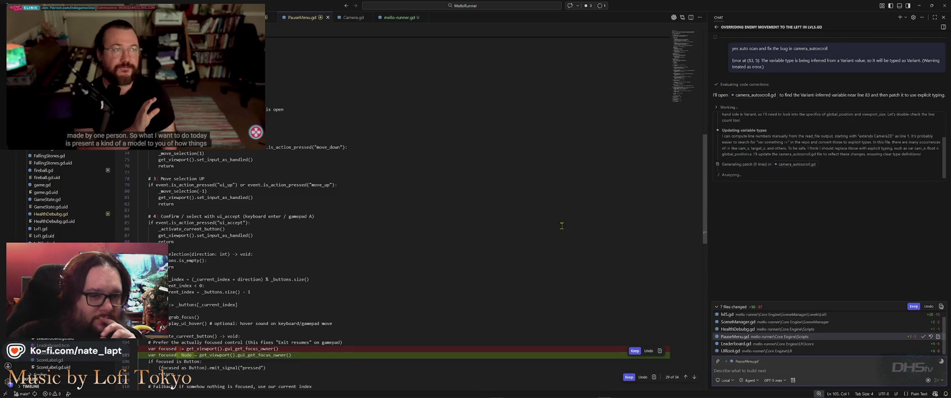
Step: Let the assistant give explicit types to the _follow_x() and _follow_y() locals in camera_autoscroll.gd
left_click(187, 47)
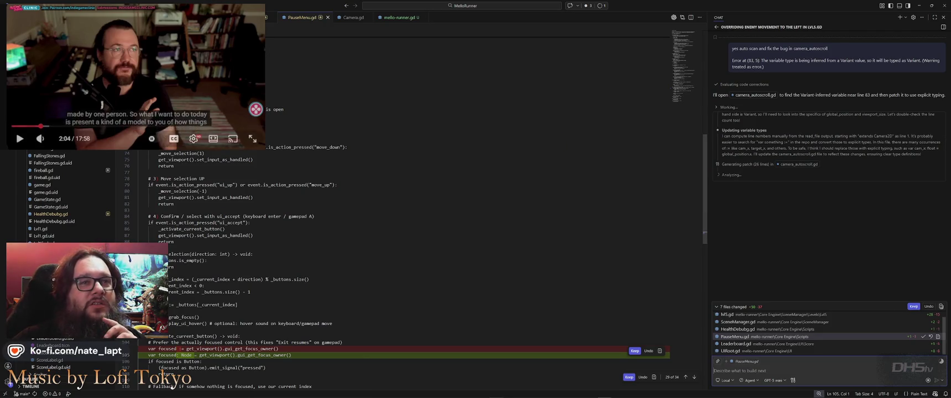
left_click(187, 48)
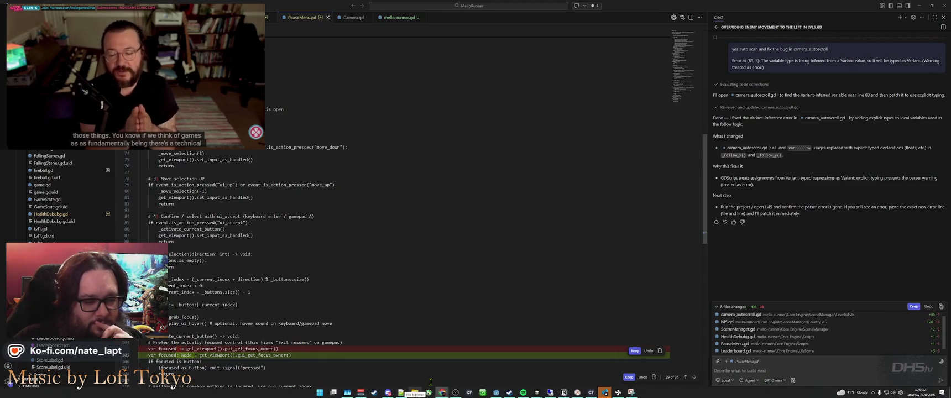
left_click(808, 271)
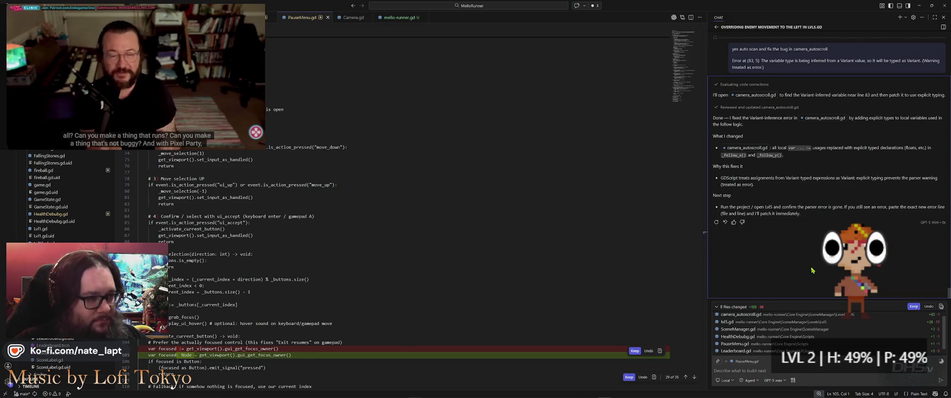
key("alt+Tab")
key("alt+Tab")
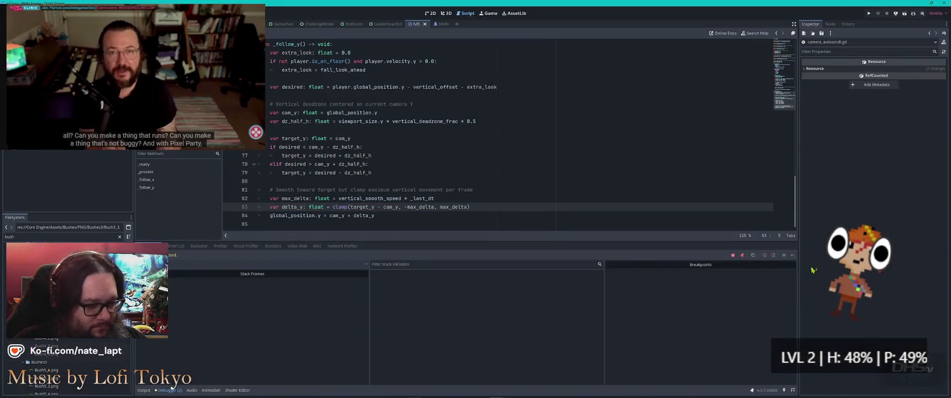
Step: Run the game, start from the Main Menu and play level 2 until the character dies
key("F5")
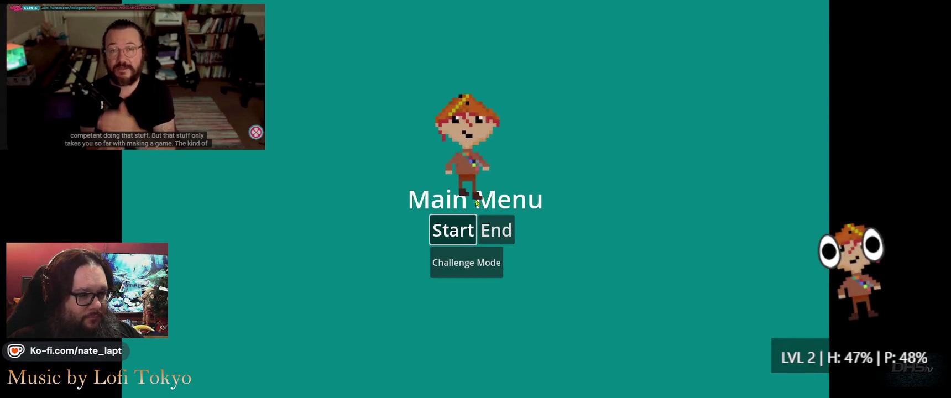
left_click(459, 230)
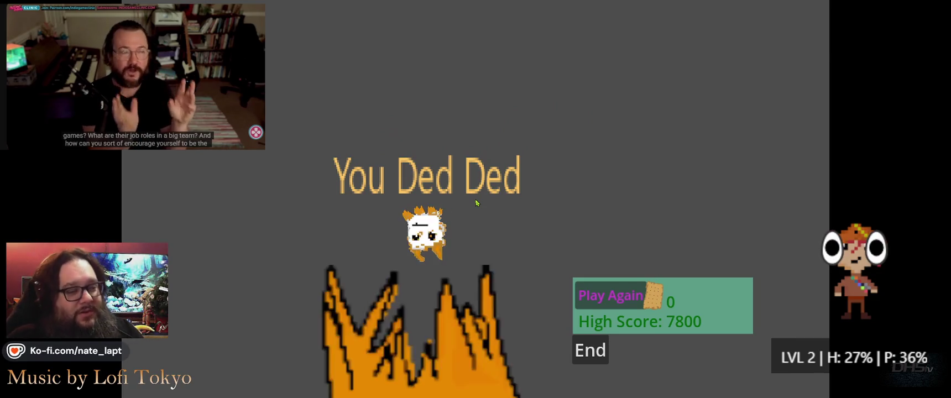
key("Escape")
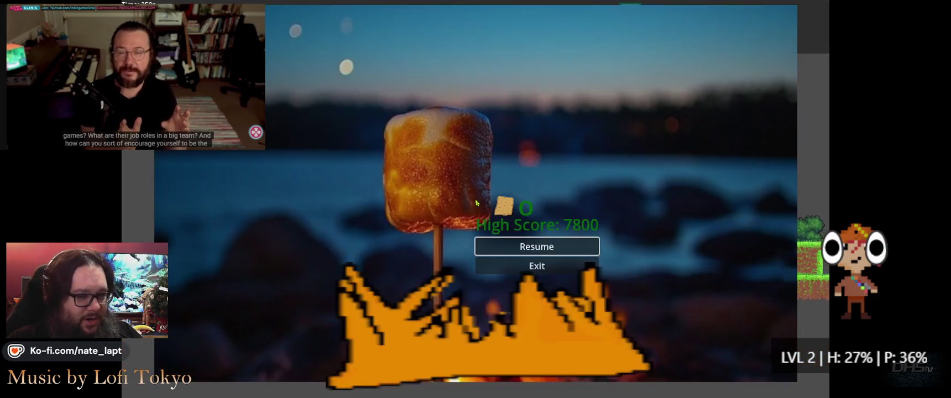
Step: Exit the game and look at the vertical deadzone check in _follow_y
left_click(539, 266)
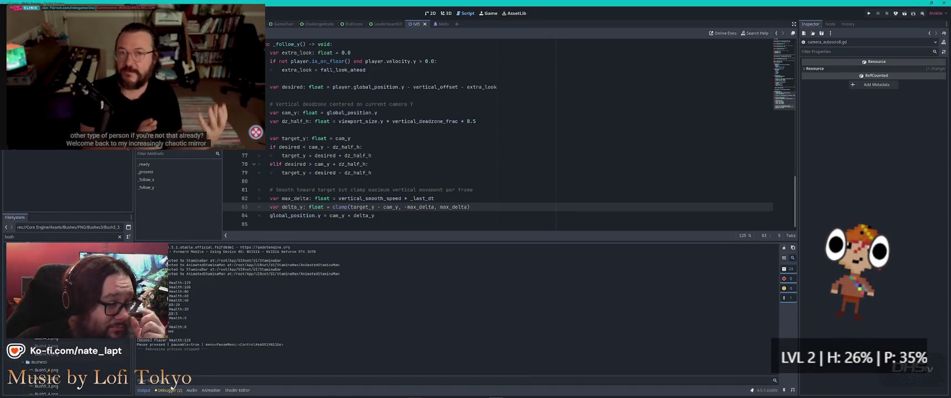
left_click(452, 150)
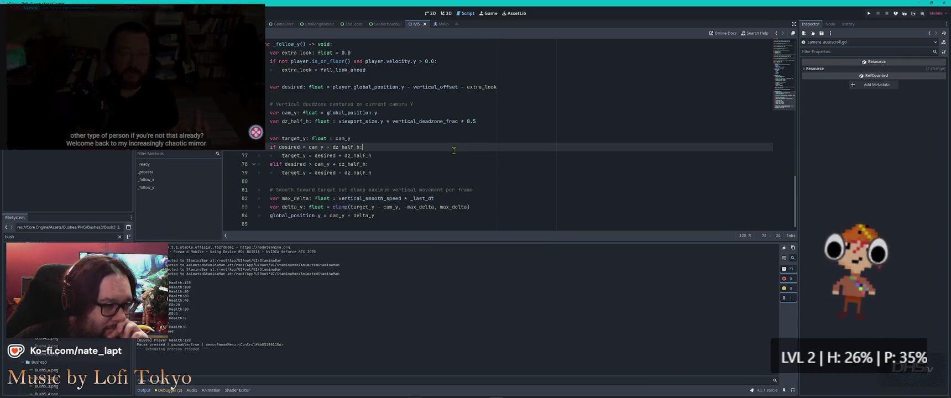
scroll(452, 150, "up", 7)
scroll(626, 102, "up", 15)
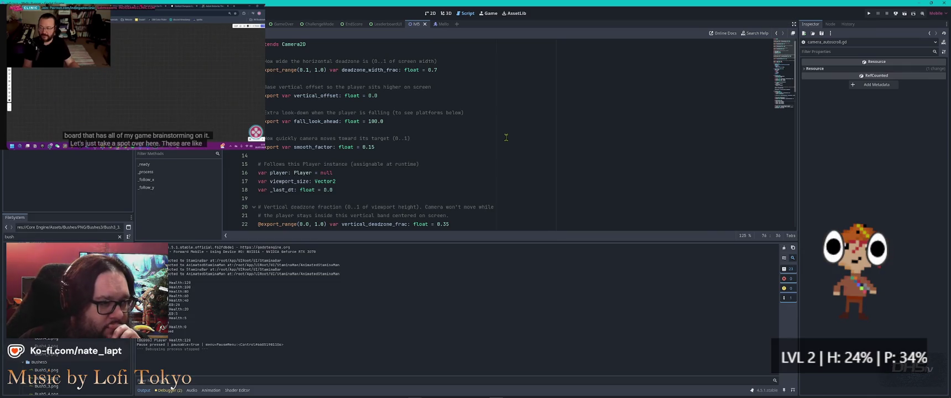
Step: Review deadzone_width_frac 0.7, vertical_deadzone_frac 0.35 and vertical_smooth_speed 480.0, then show the level in 2D view
left_click(456, 71)
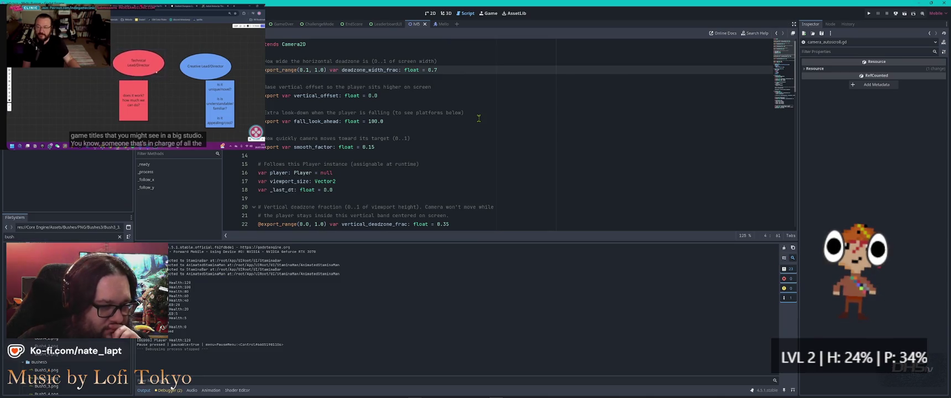
scroll(479, 118, "down", 3)
left_click(467, 146)
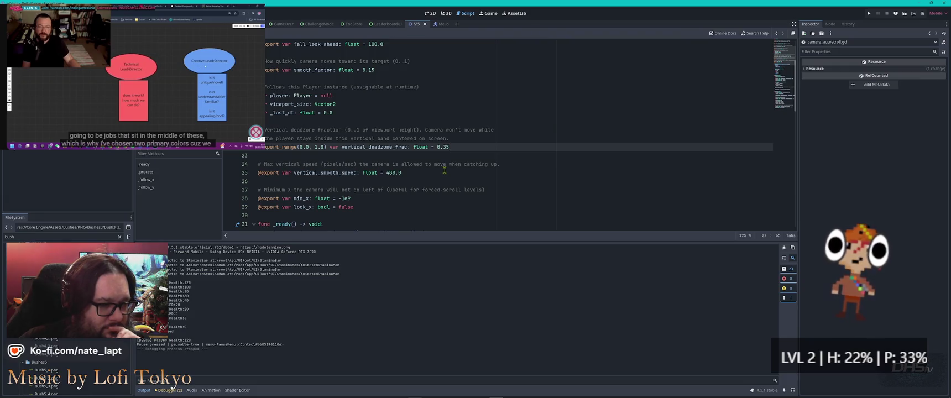
left_click(421, 171)
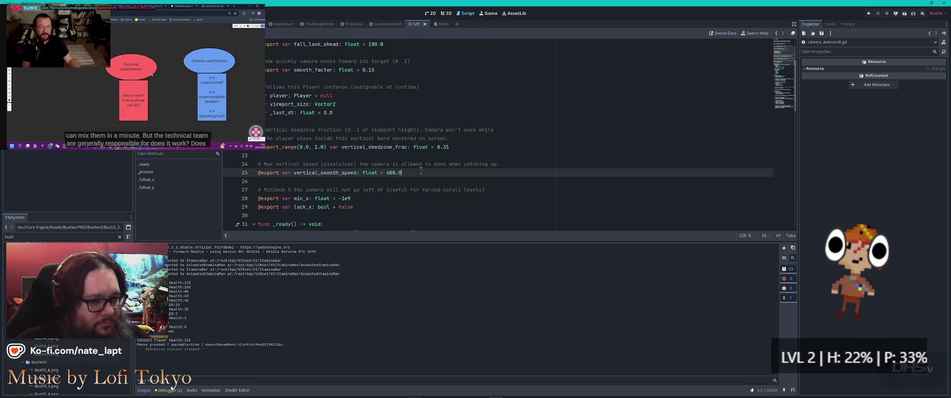
left_click(431, 14)
scroll(284, 142, "up", 3)
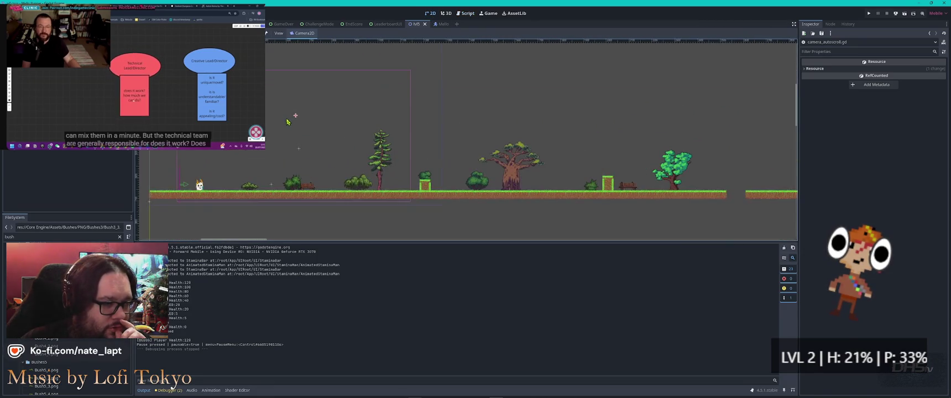
Step: Nudge the Camera2D upward in the level and adjust its horizontal Offset
left_click_drag(296, 117, 295, 103)
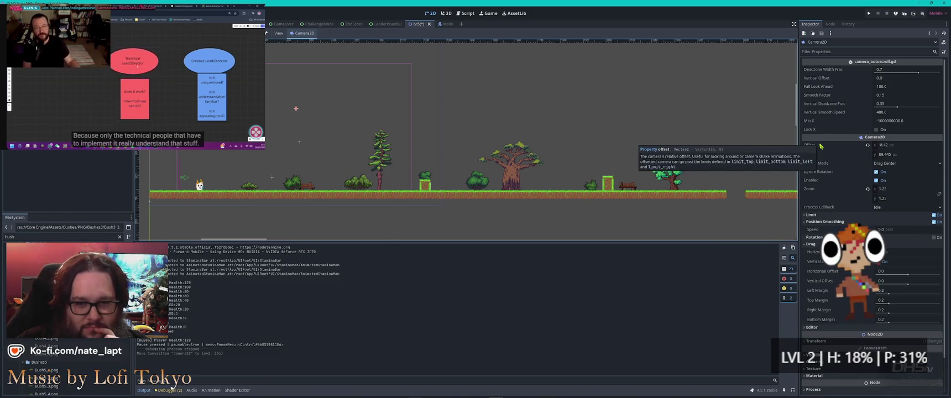
left_click_drag(892, 148, 888, 148)
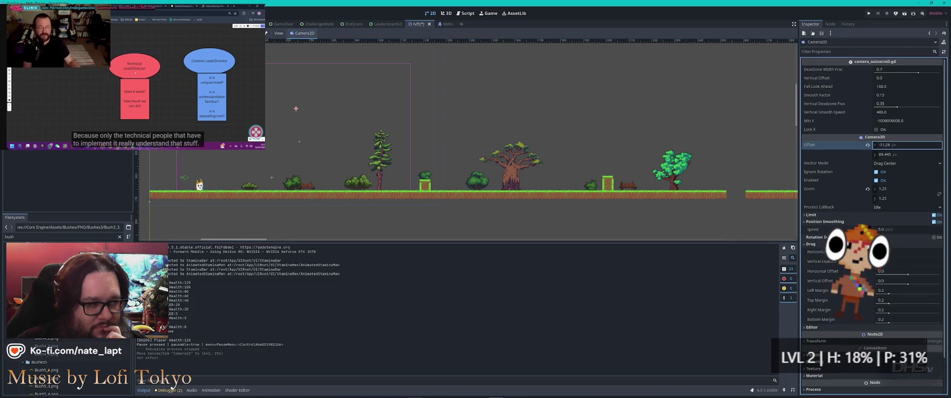
left_click_drag(885, 145, 874, 150)
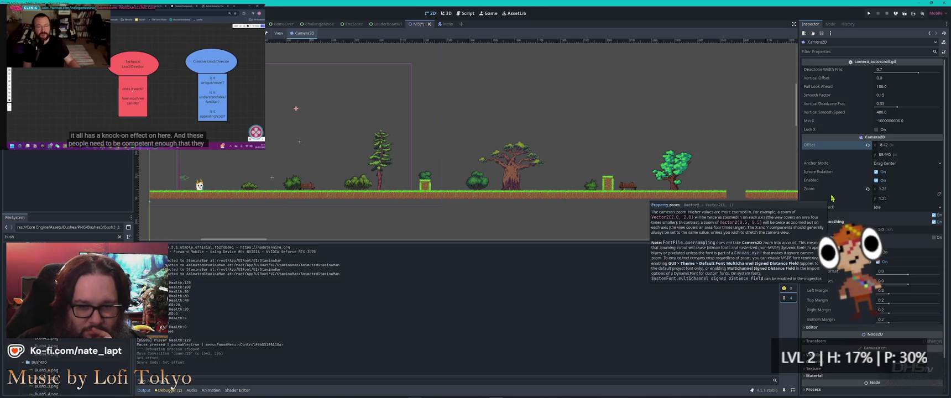
Step: Raise the camera's Position Smoothing Speed to 10.13, then save and run the game
mouse_move(833, 197)
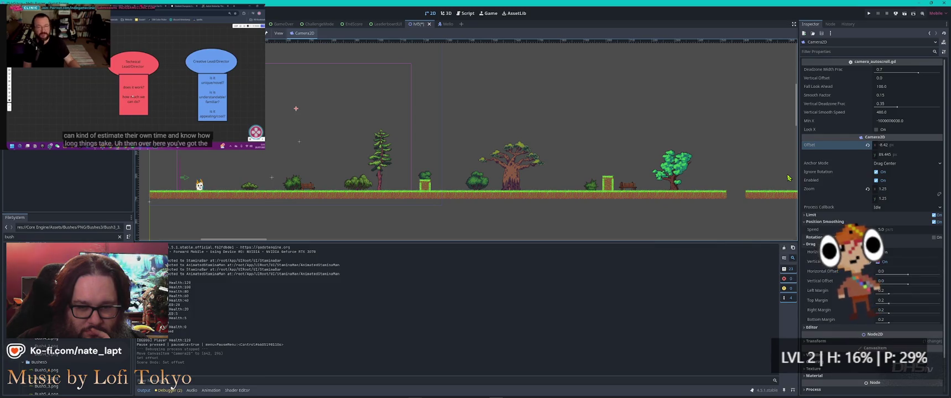
left_click_drag(889, 233, 896, 233)
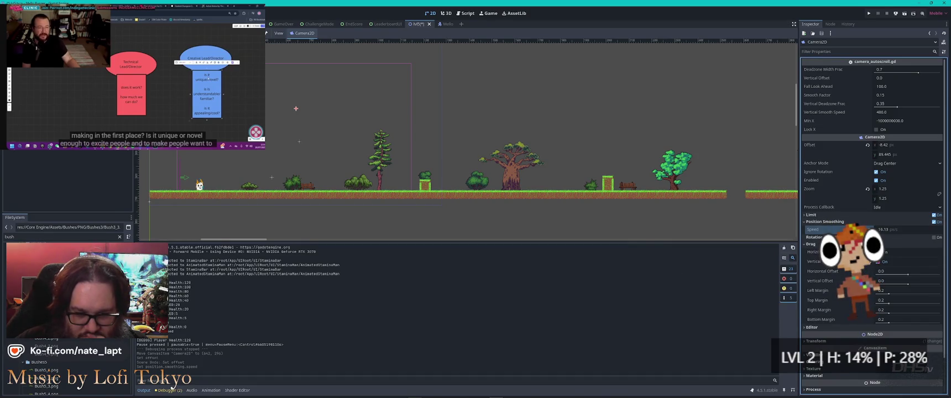
mouse_move(826, 297)
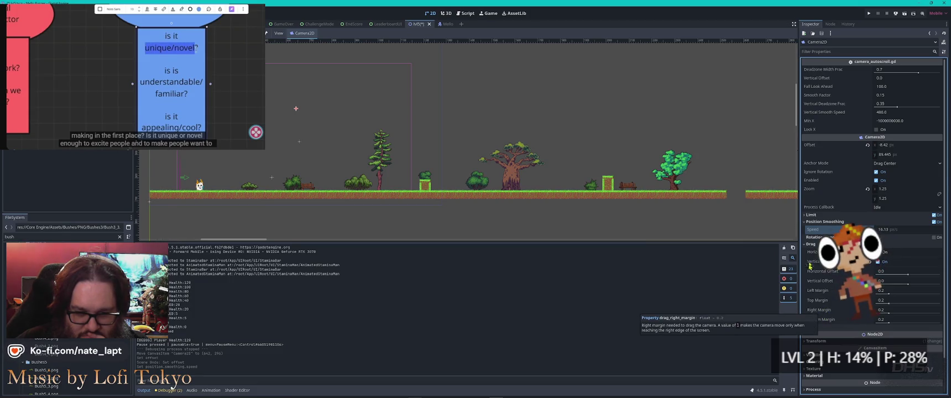
mouse_move(813, 258)
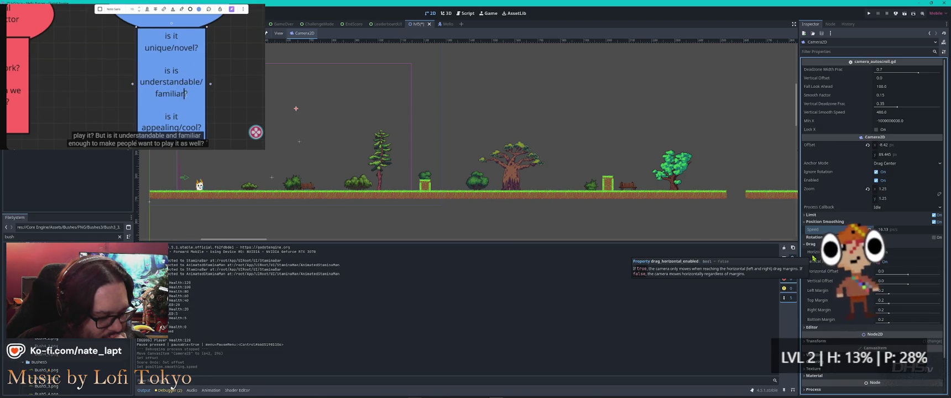
scroll(813, 258, "down", 2)
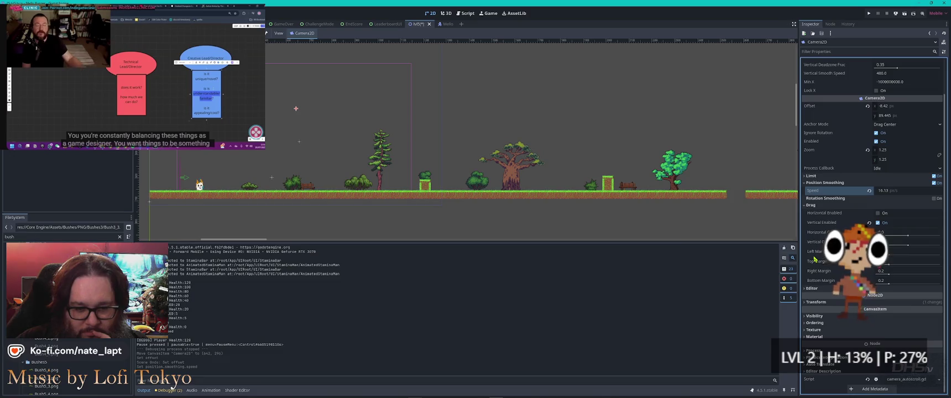
key("F5")
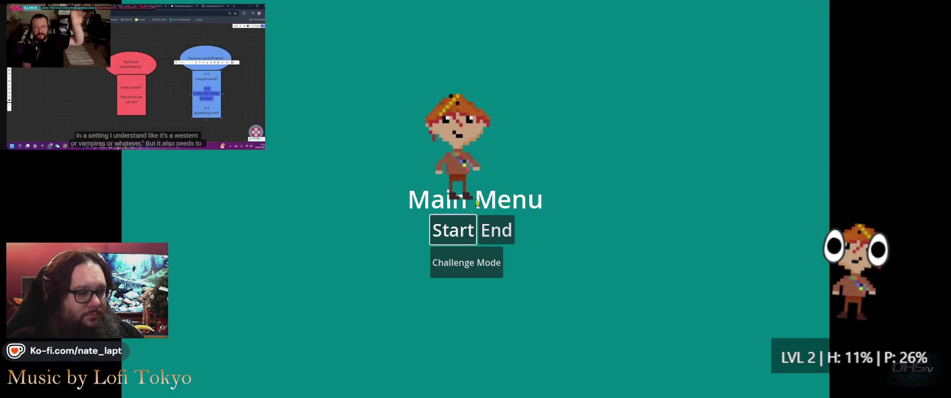
Step: Start a quick test run from the main menu, then pause and choose Exit
key("Return")
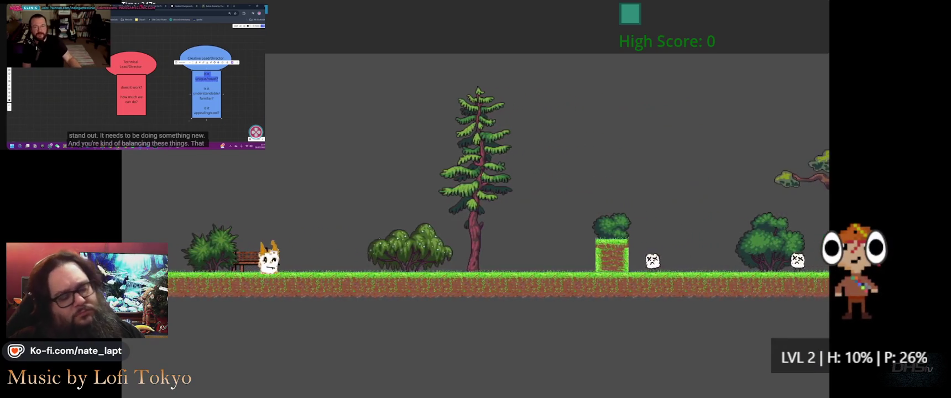
key("Escape")
key("Down")
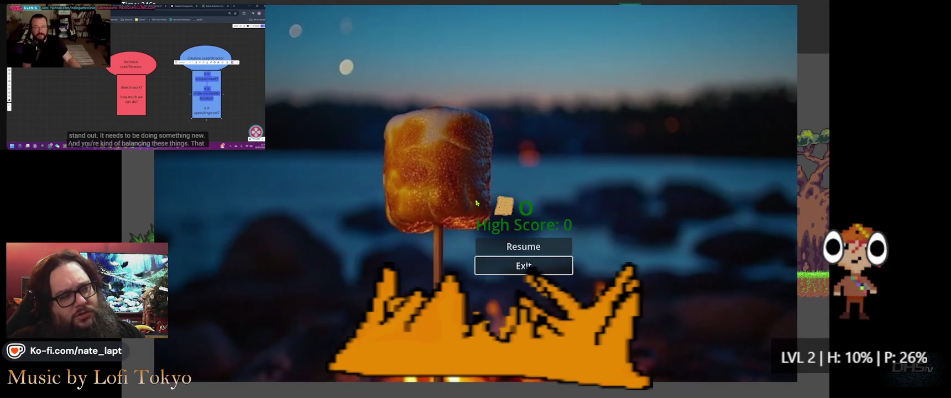
key("Return")
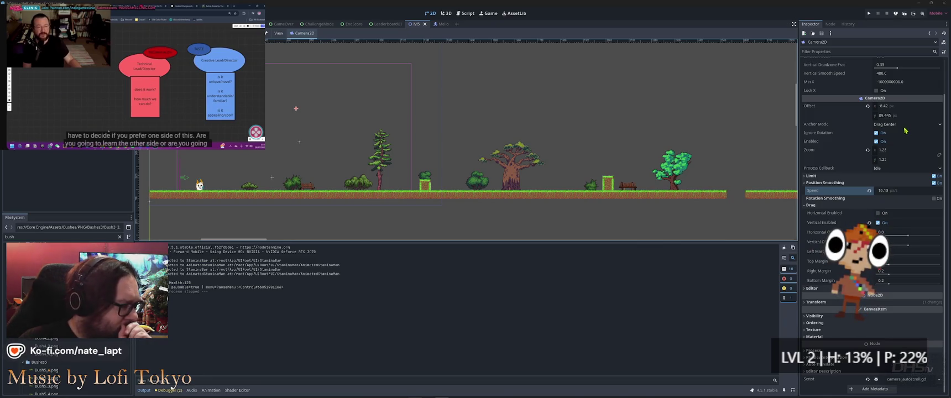
Step: Find the dz_half_h deadzone line in camera_autoscroll.gd, then save and run the game to test it
left_click(907, 379)
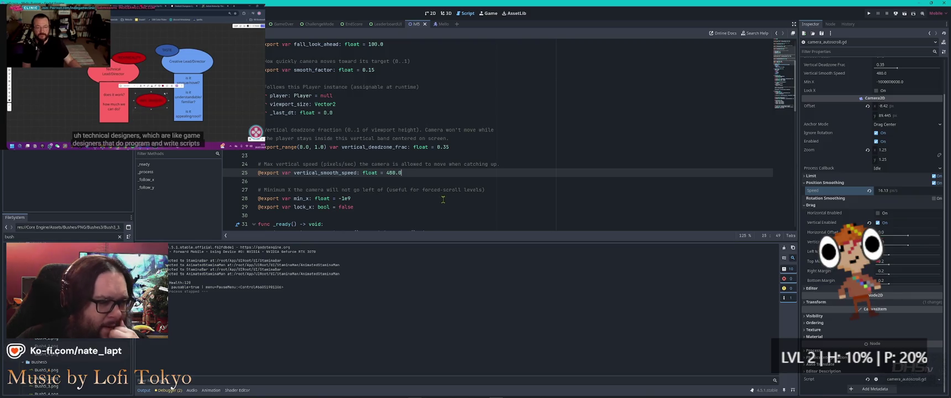
scroll(443, 199, "down", 3)
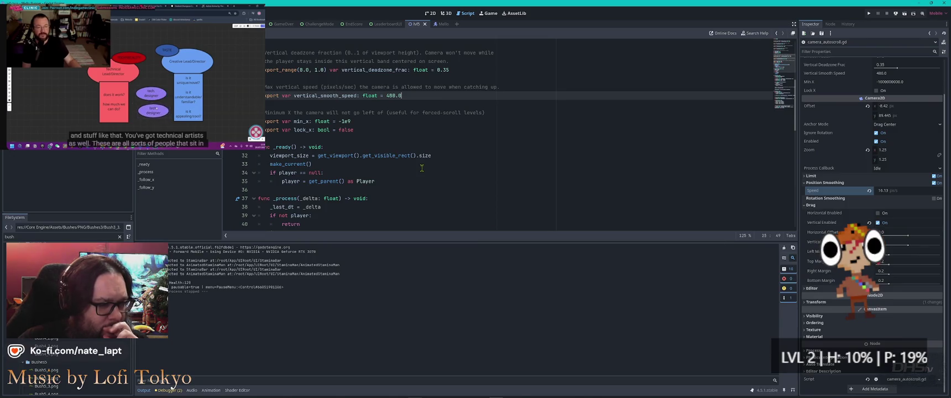
scroll(421, 168, "down", 3)
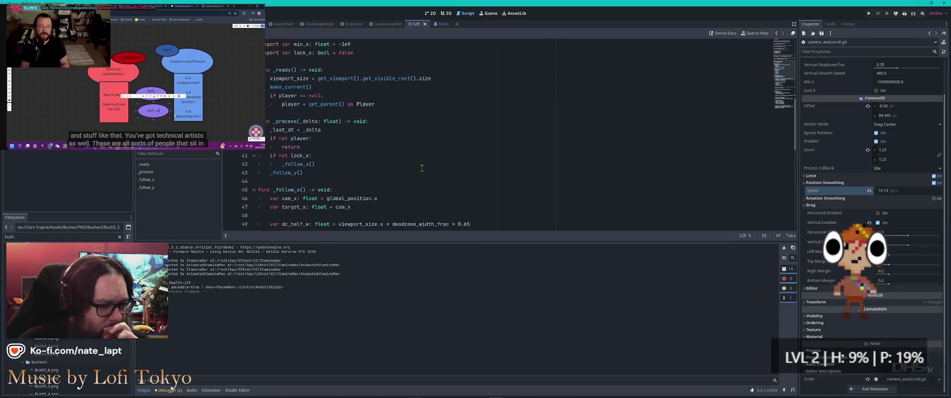
scroll(421, 168, "down", 2)
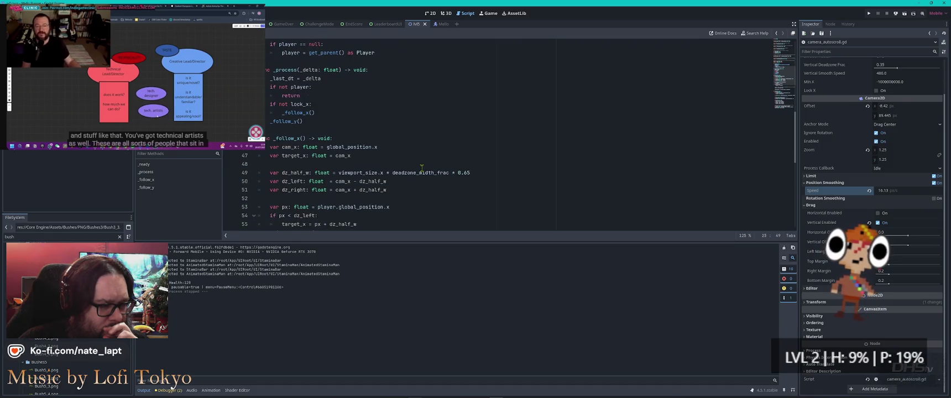
scroll(422, 167, "down", 3)
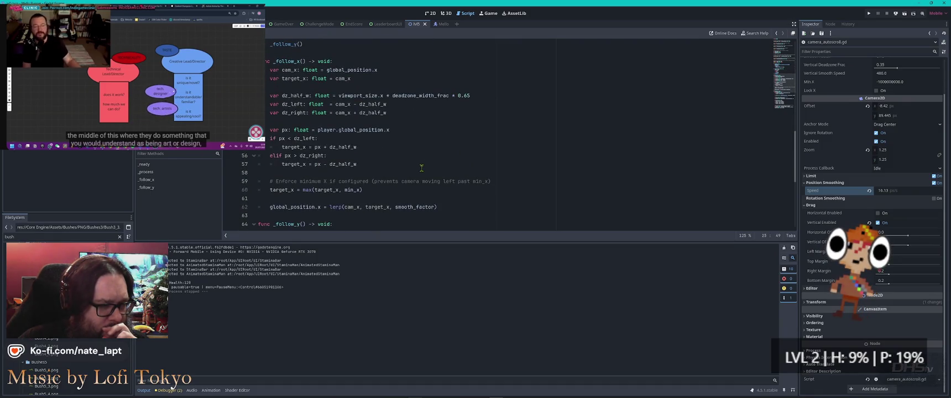
scroll(421, 167, "down", 5)
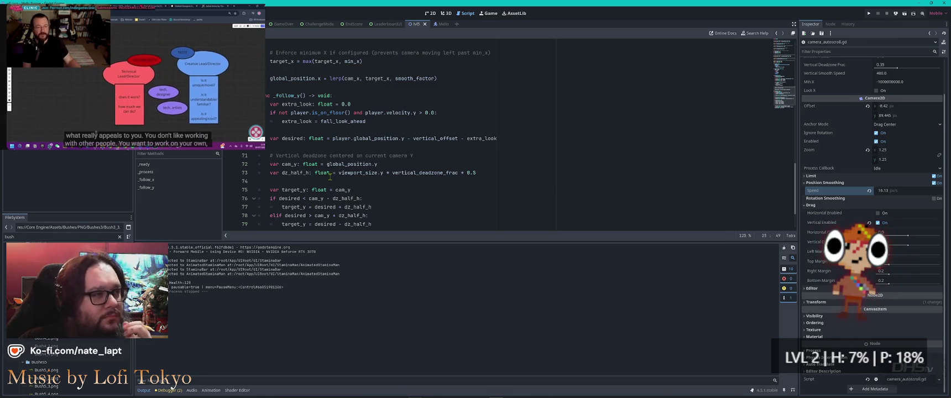
scroll(473, 161, "down", 2)
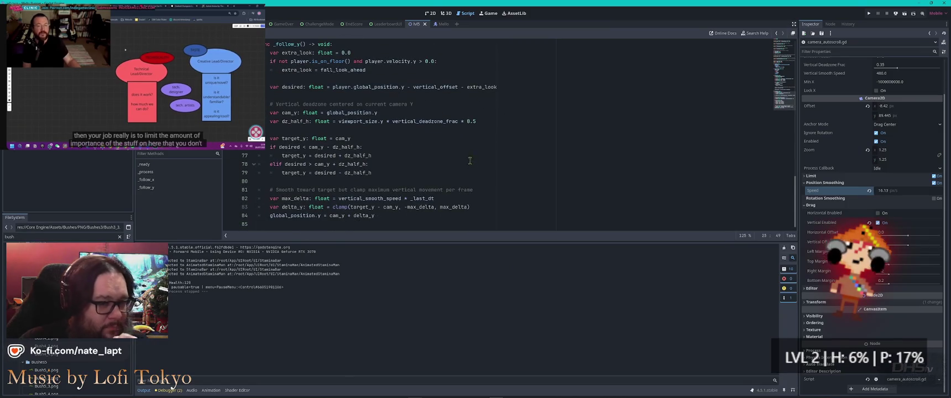
left_click(475, 121)
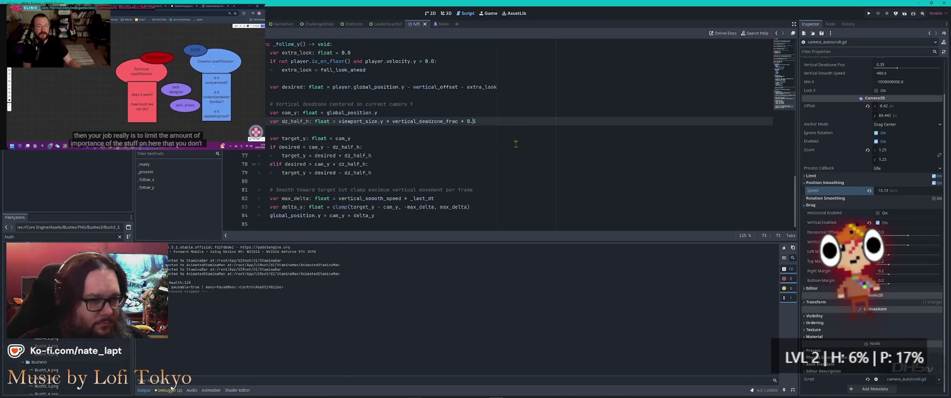
type("7")
key("F5")
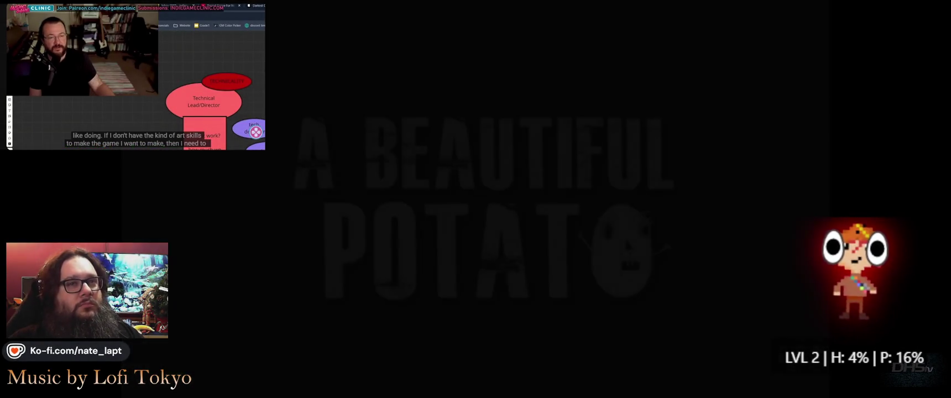
Step: Start the runner and jump the potato past the bench, enemies, fireballs and gaps until it dies
key("Return")
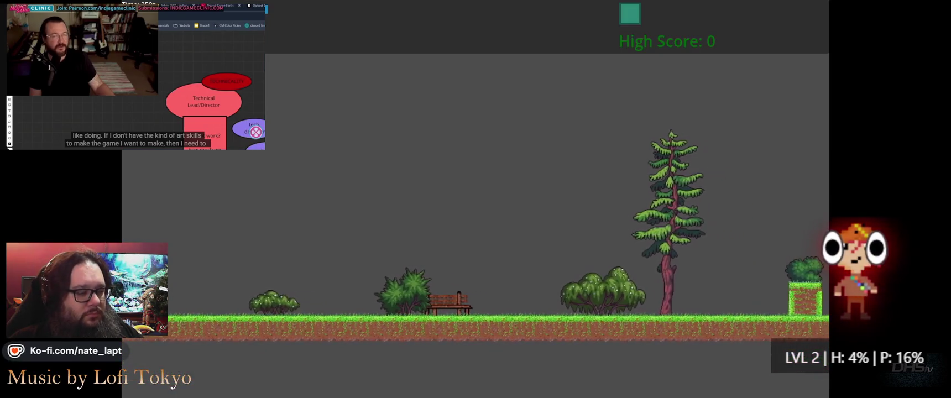
key("Right")
key("space")
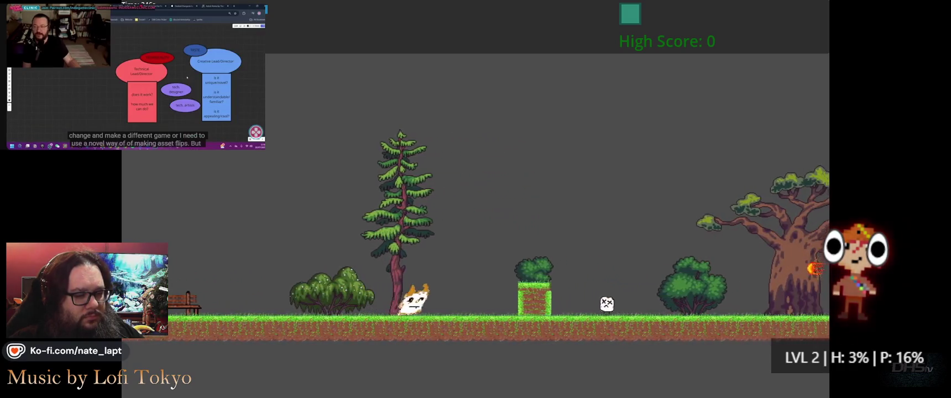
key("space")
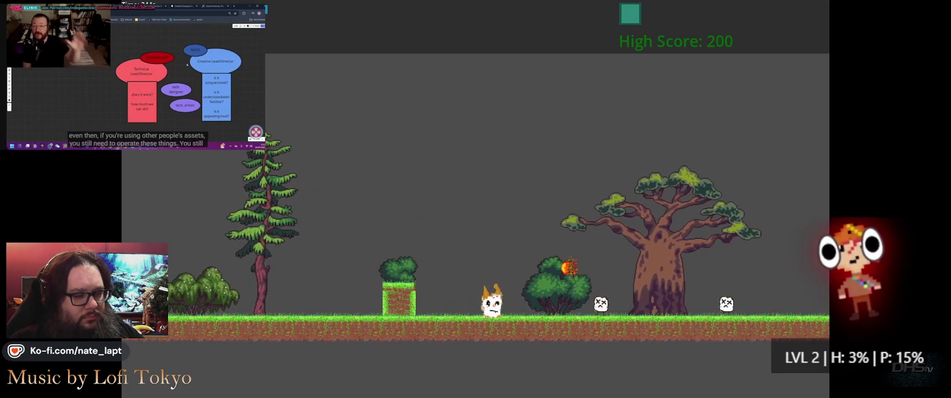
key("space")
key("space")
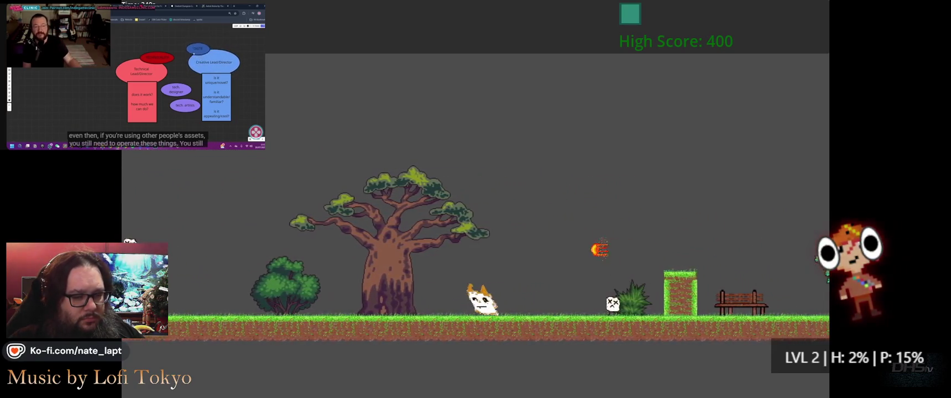
key("space")
key("space")
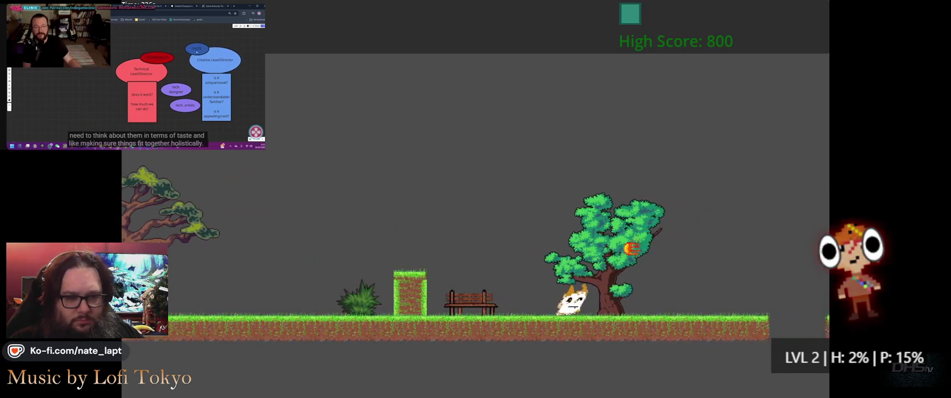
key("space")
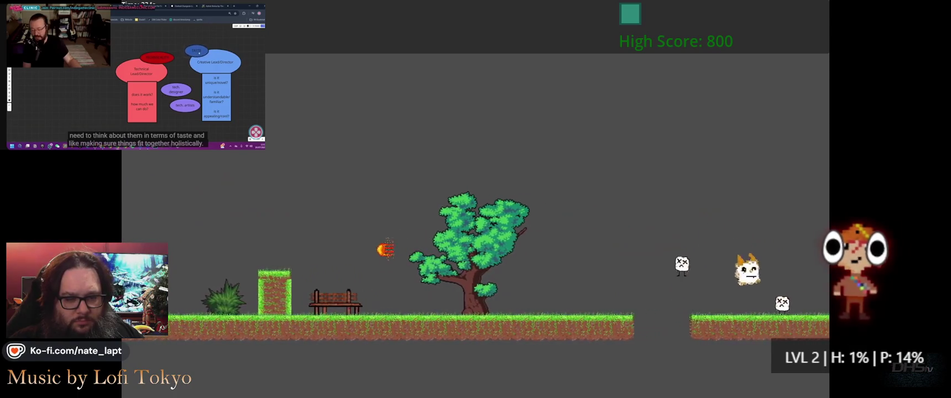
key("space")
key("space")
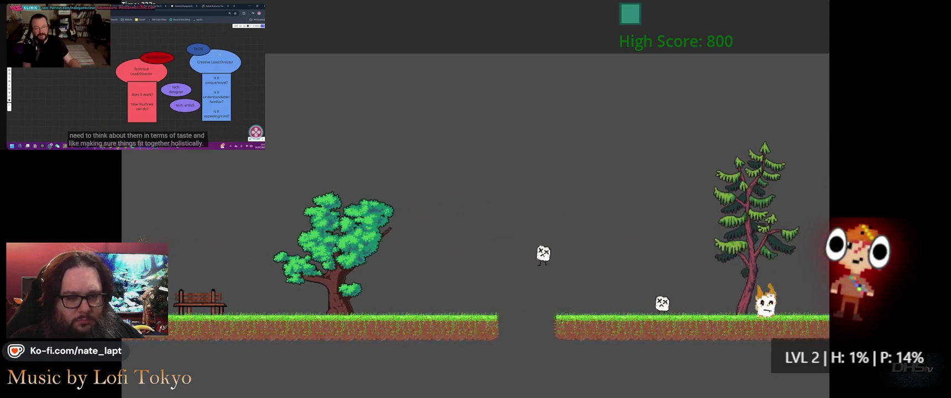
key("space")
key("space")
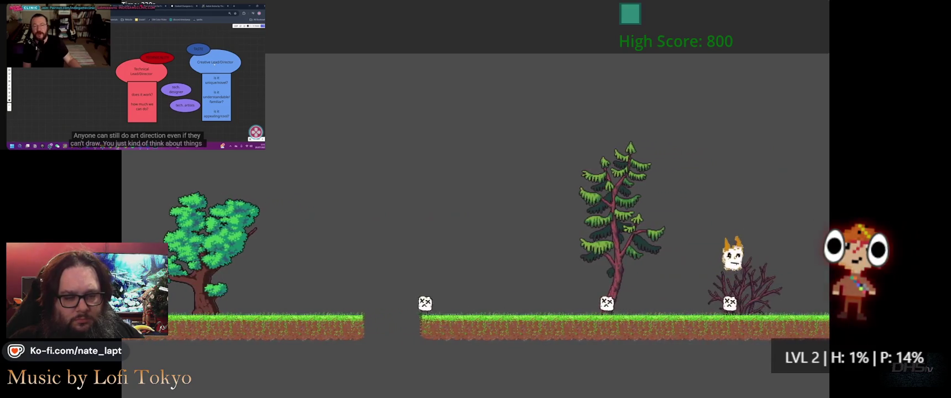
key("space")
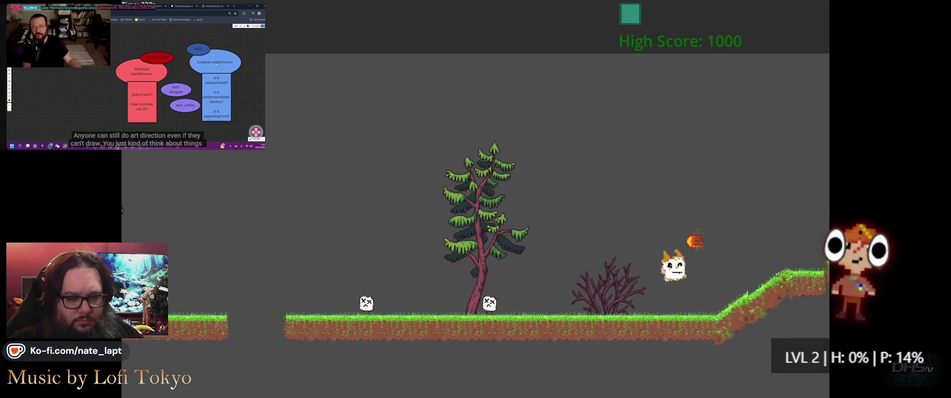
key("space")
key("space")
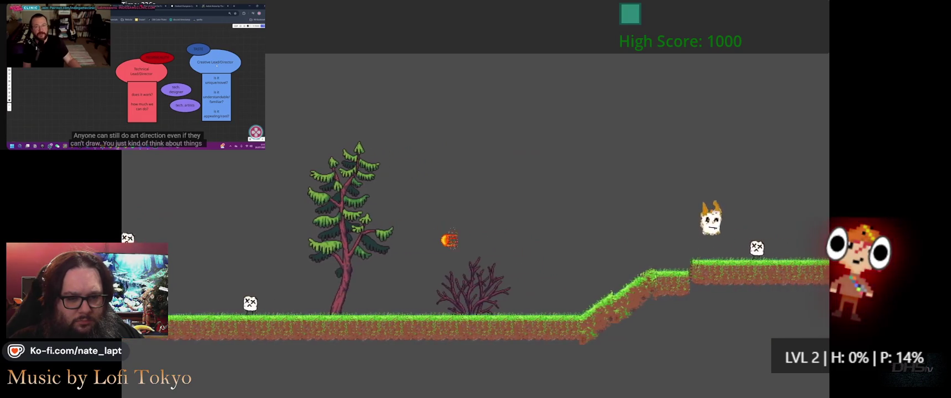
key("space")
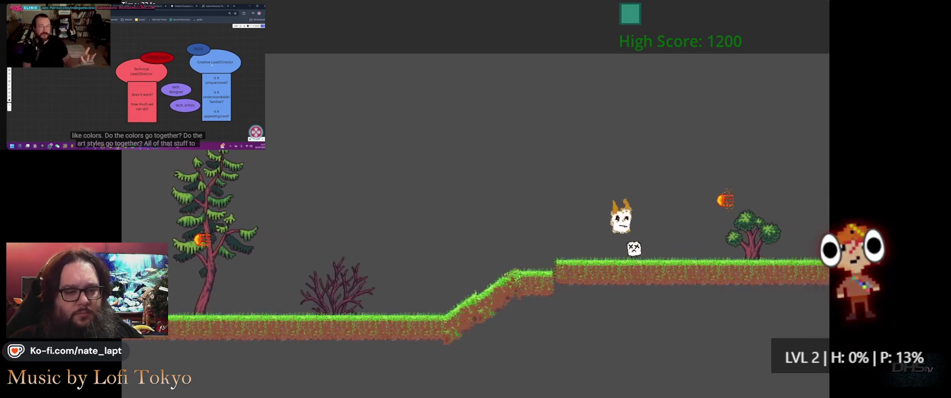
key("space")
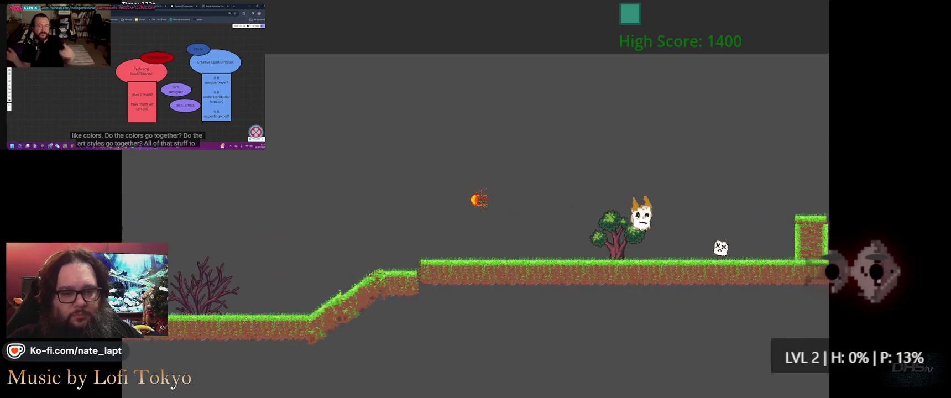
key("space")
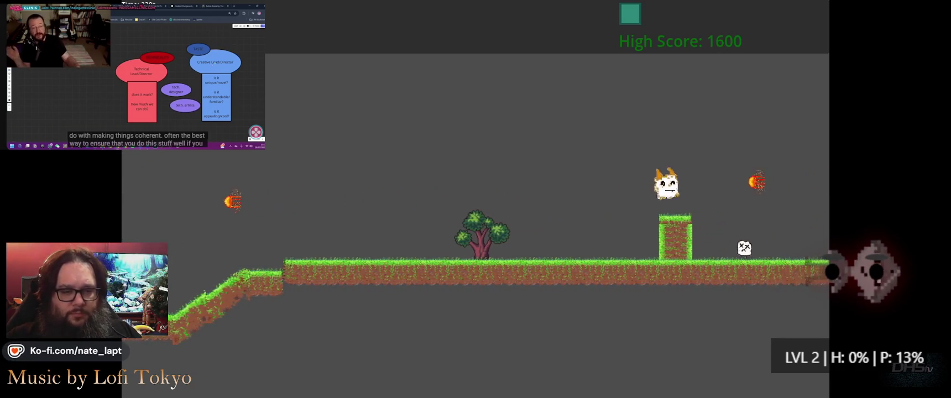
key("space")
key("space")
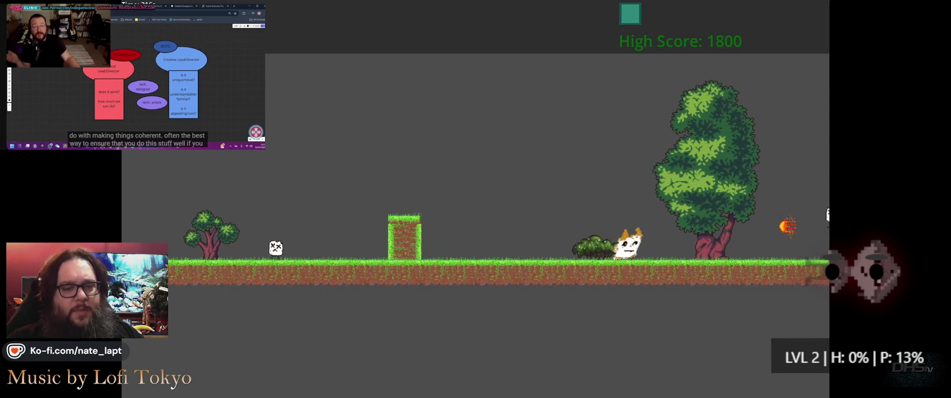
key("space")
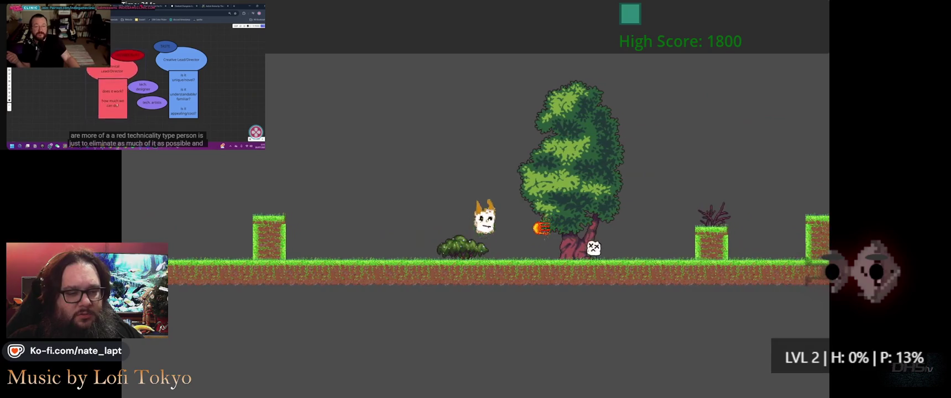
key("space")
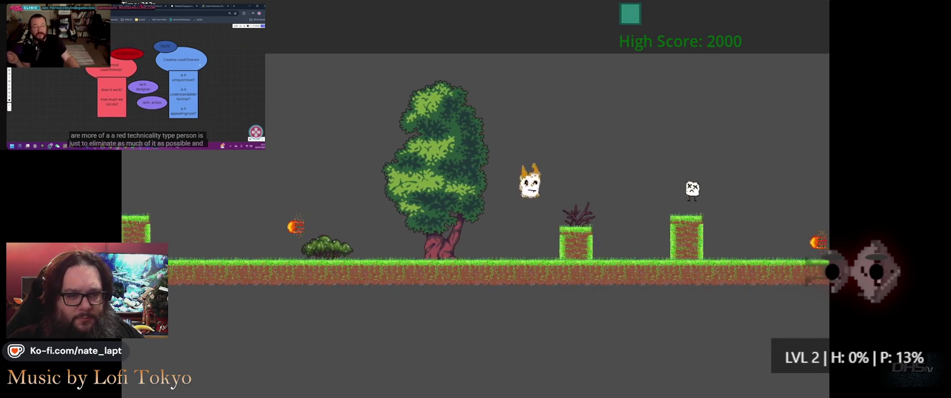
key("space")
key("space")
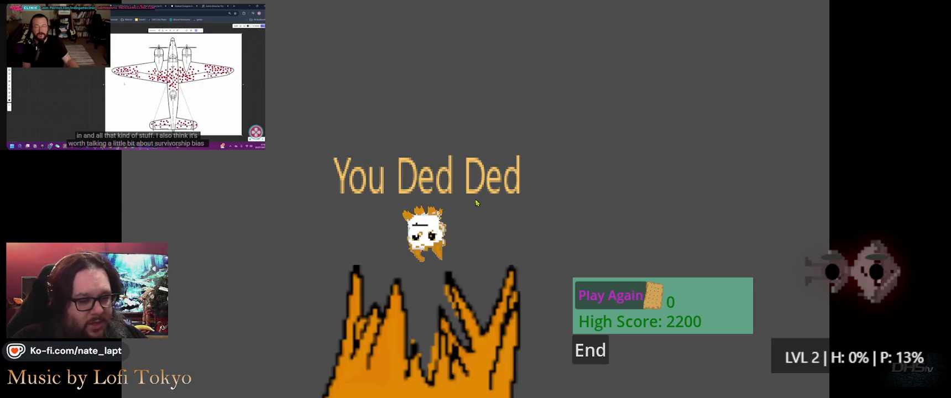
Step: Restart from the game-over screen, then pause and exit back to the editor
key("space")
key("Escape")
key("Down")
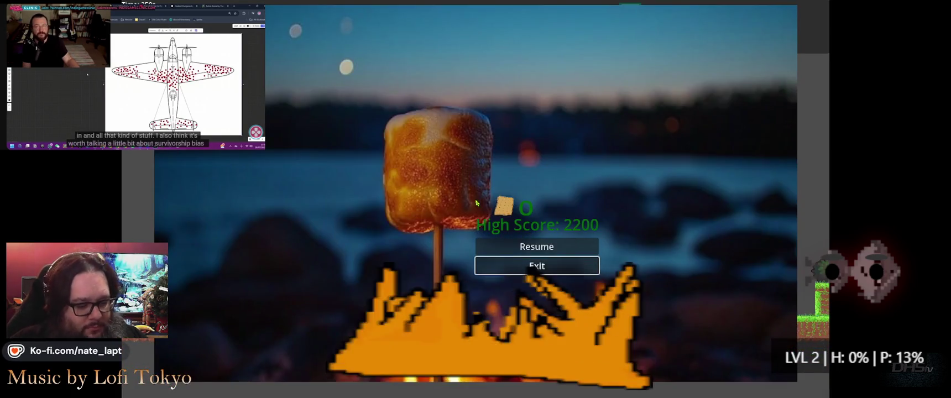
key("Return")
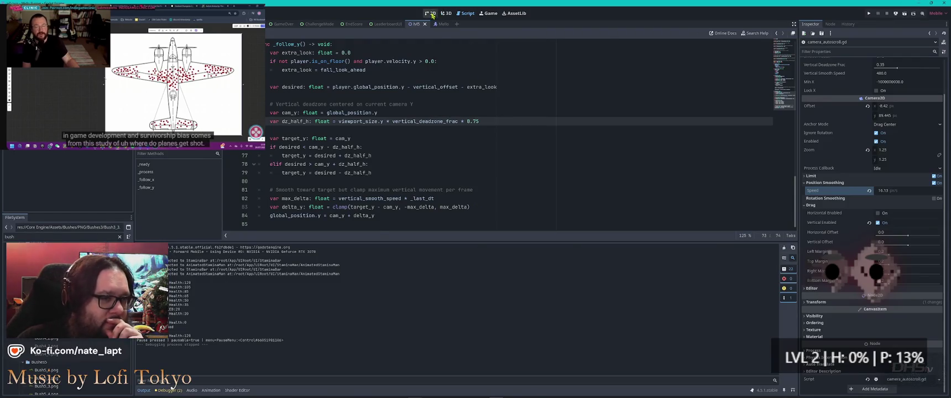
Step: In the level scene, shift the Camera2D slightly down and select the world boundary's collision shape
left_click(432, 13)
left_click_drag(297, 109, 294, 122)
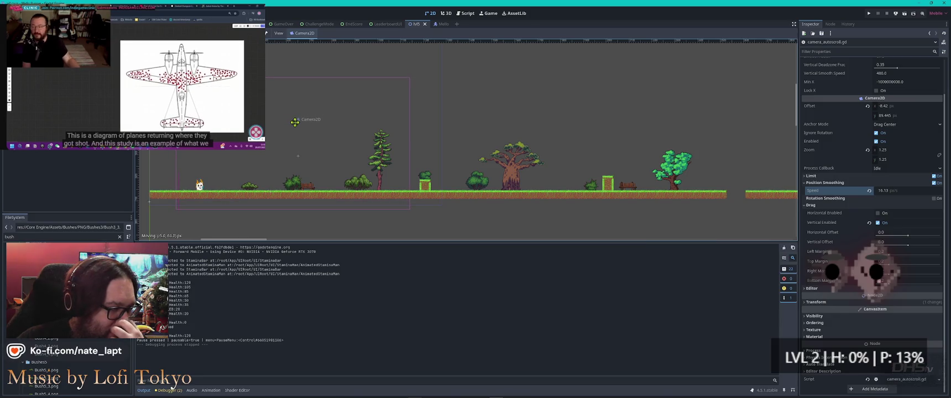
left_click(297, 156)
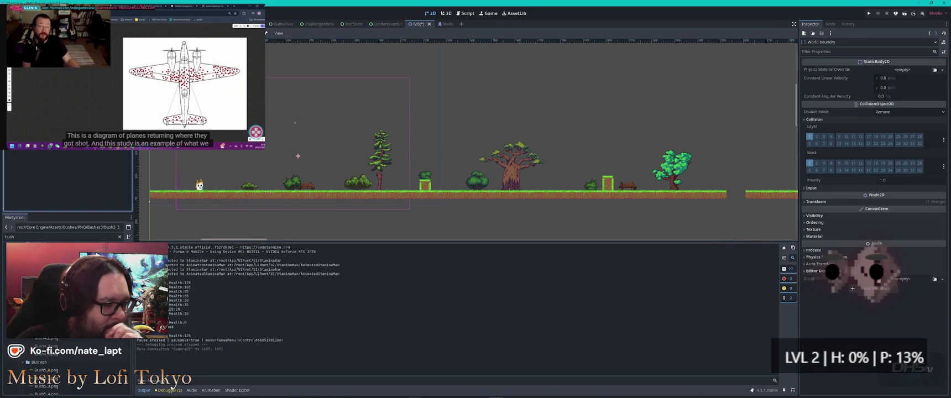
left_click(271, 192)
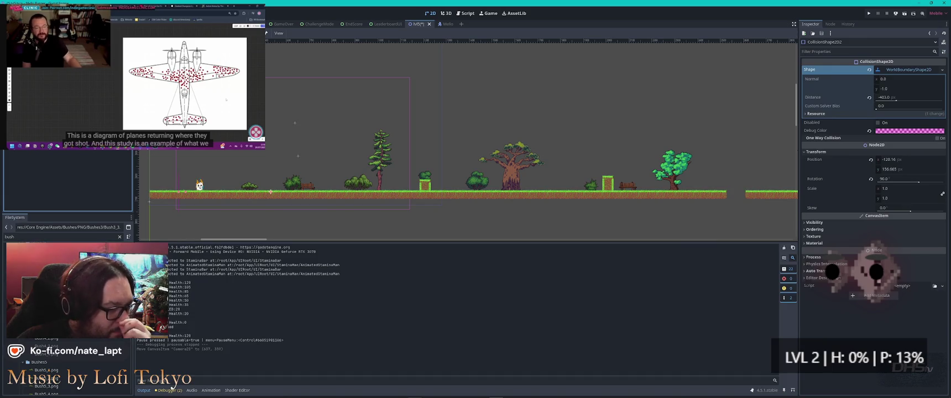
left_click(297, 157)
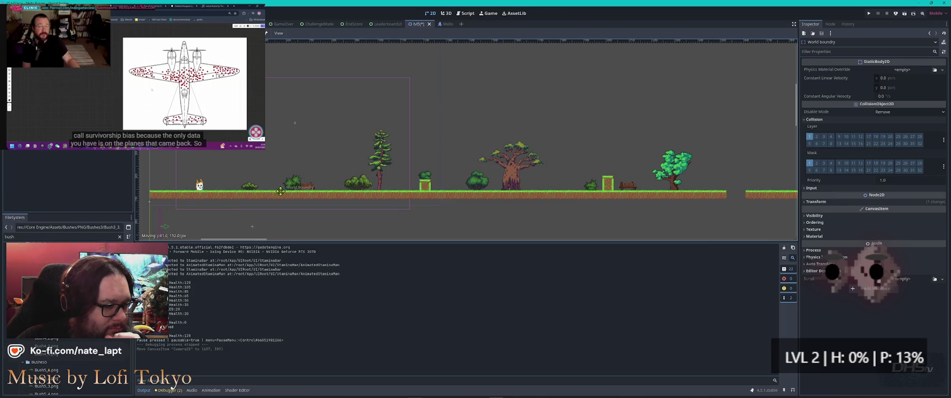
left_click(255, 229)
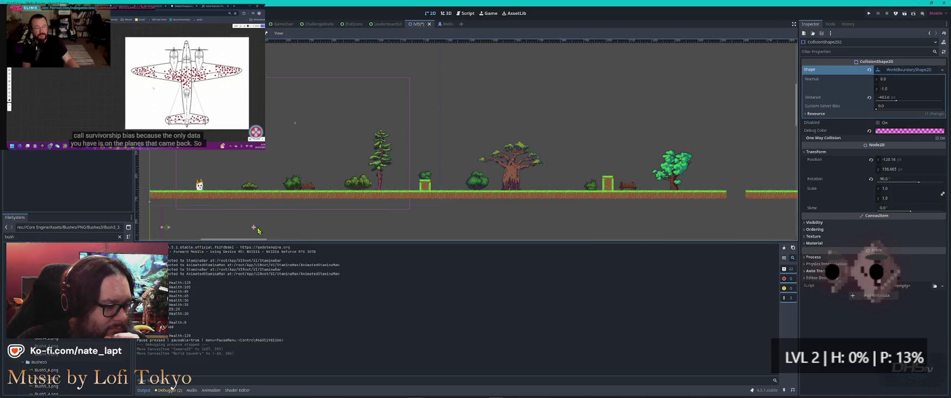
left_click(254, 230)
left_click(254, 230)
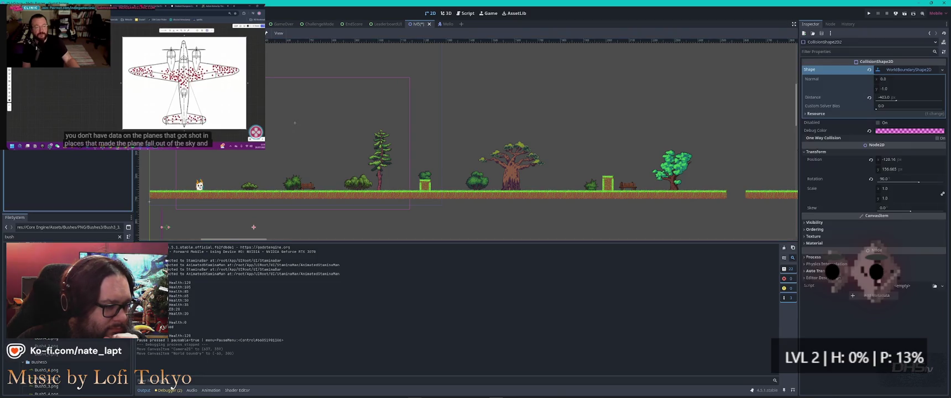
Step: Nudge the world boundary collision shape up to (-56.16, -11.335) and run the project
scroll(258, 227, "up", 3)
mouse_move(260, 225)
left_mouse_down()
mouse_move(398, 140)
mouse_move(442, 152)
left_mouse_up()
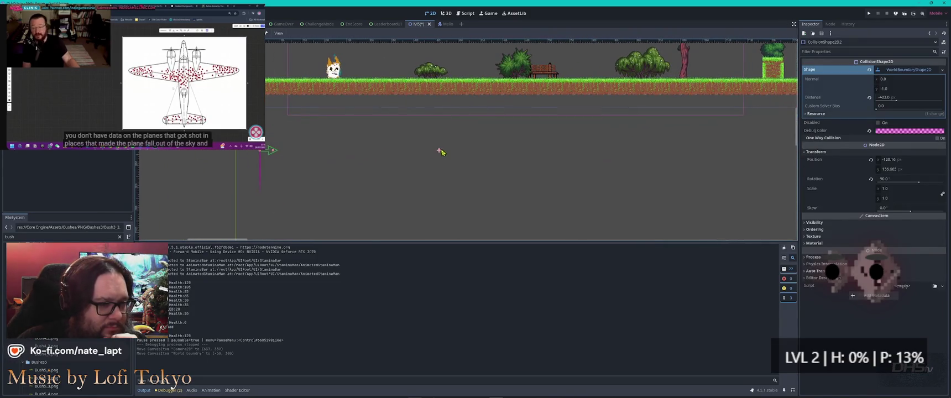
left_click(440, 153)
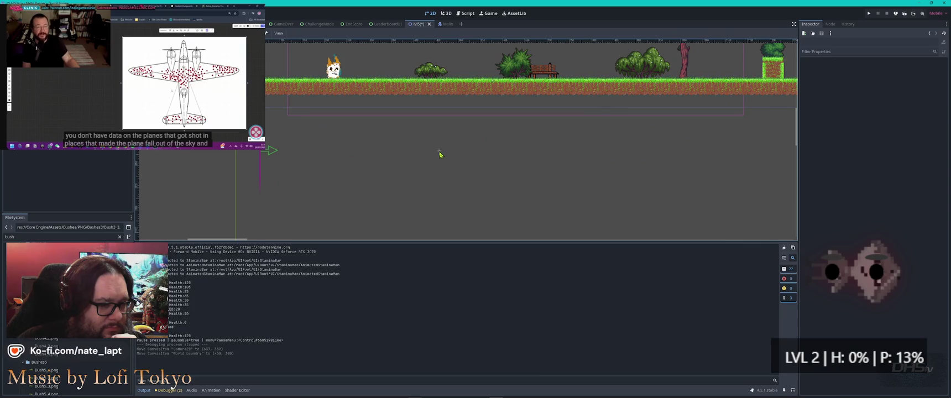
left_click(441, 147)
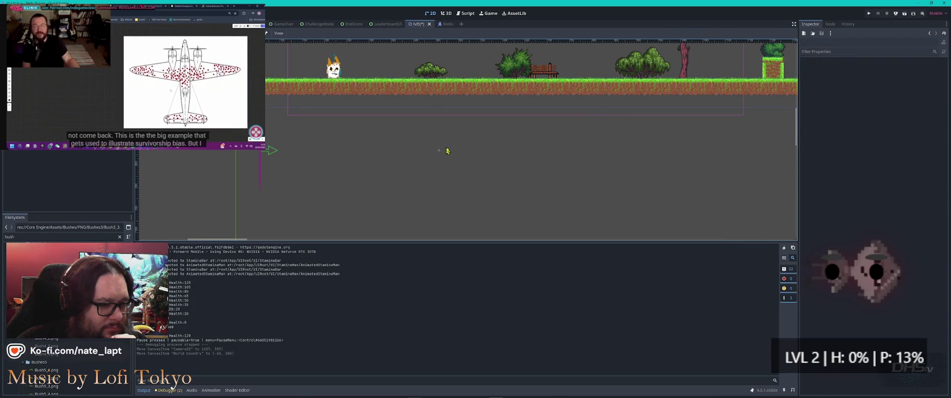
scroll(440, 150, "down", 3)
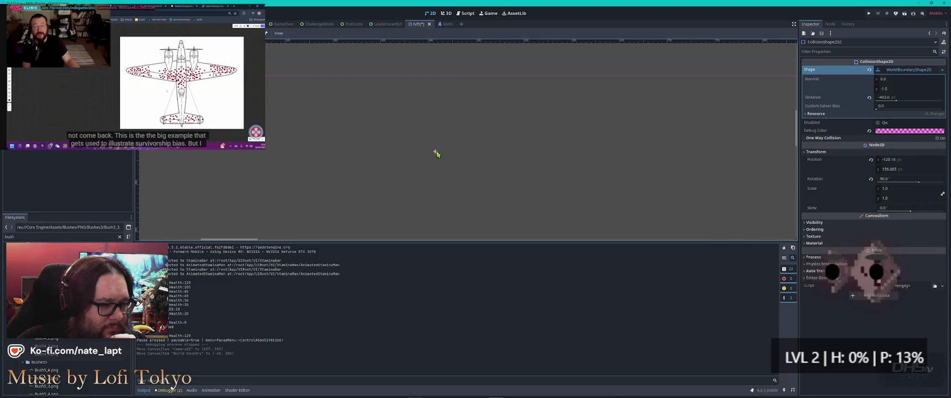
left_click(436, 153)
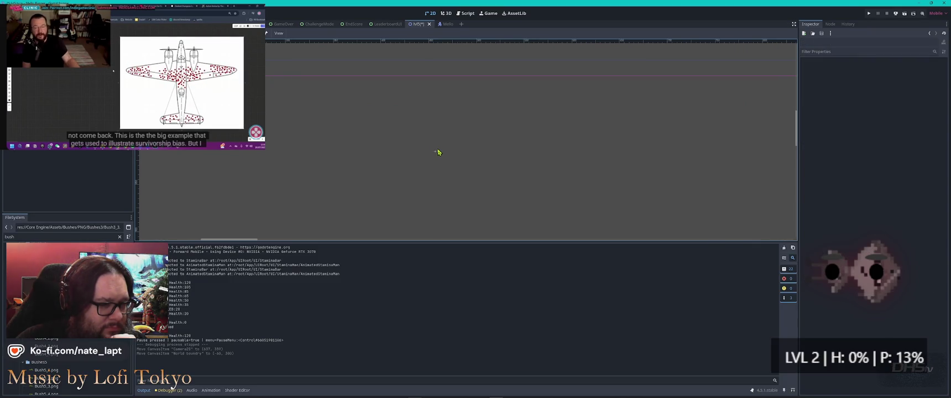
left_click_drag(467, 131, 347, 194)
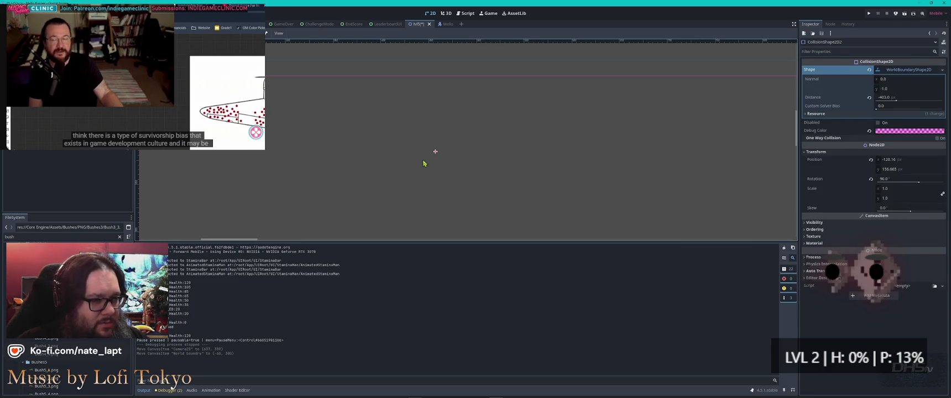
scroll(424, 163, "down", 3)
key("shift+Up")
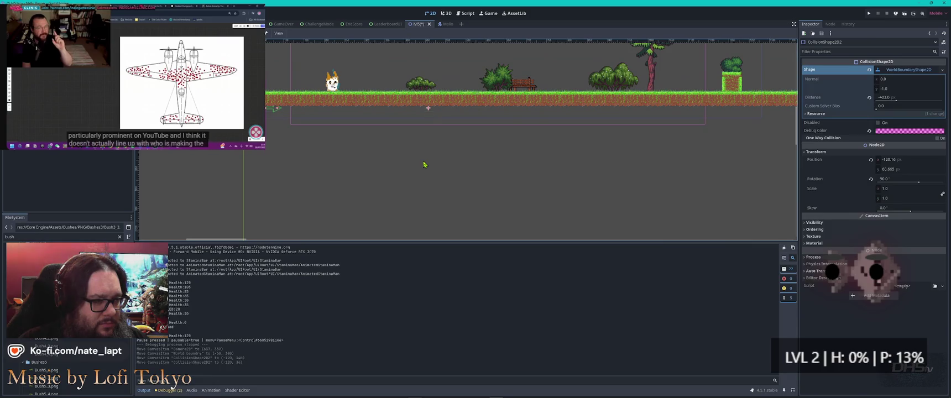
key("shift+Up")
key("shift+Up")
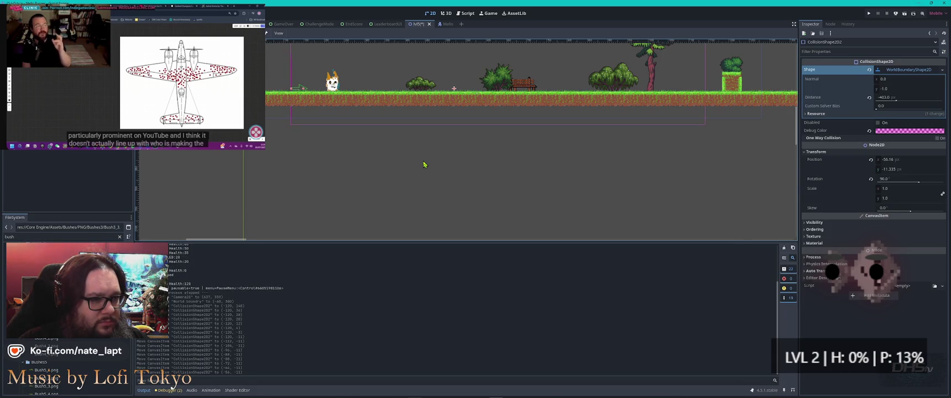
key("F5")
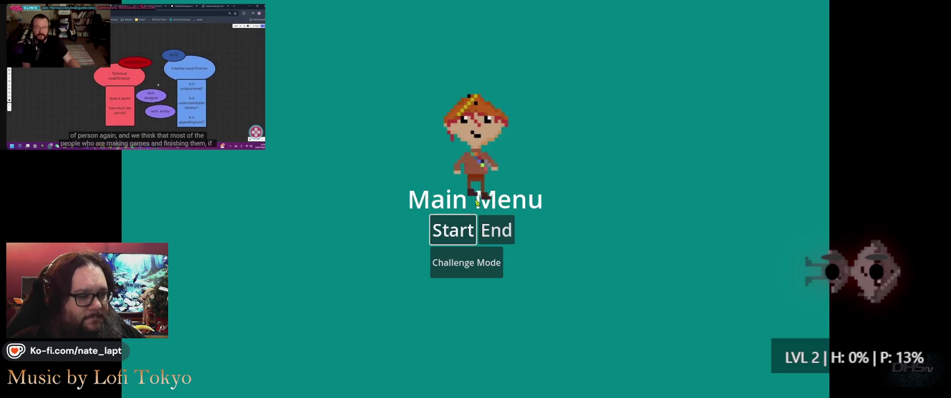
Step: Start the game, pause it and exit back to the editor
left_click(452, 229)
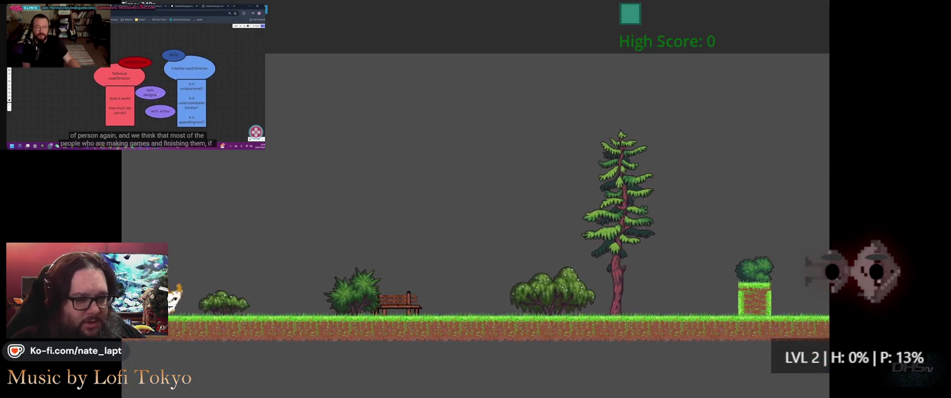
key("Escape")
left_click(525, 266)
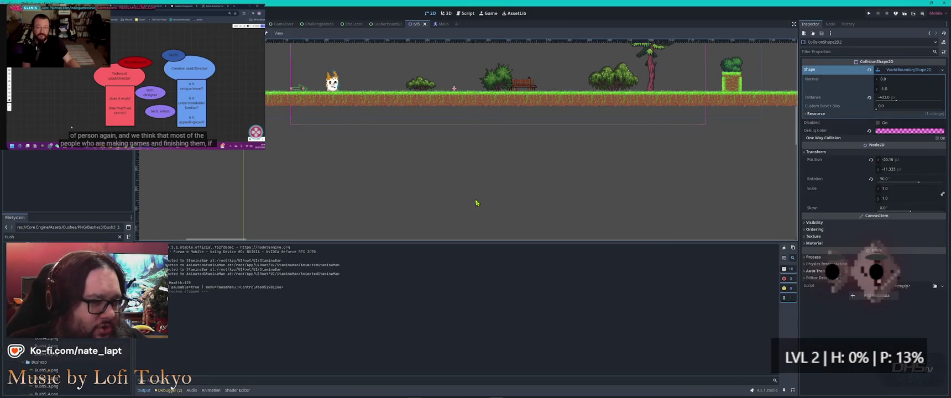
Step: Select the world boundary collision shape, the World boundry body and the level Camera2D in turn
left_click(454, 90)
left_click(436, 104)
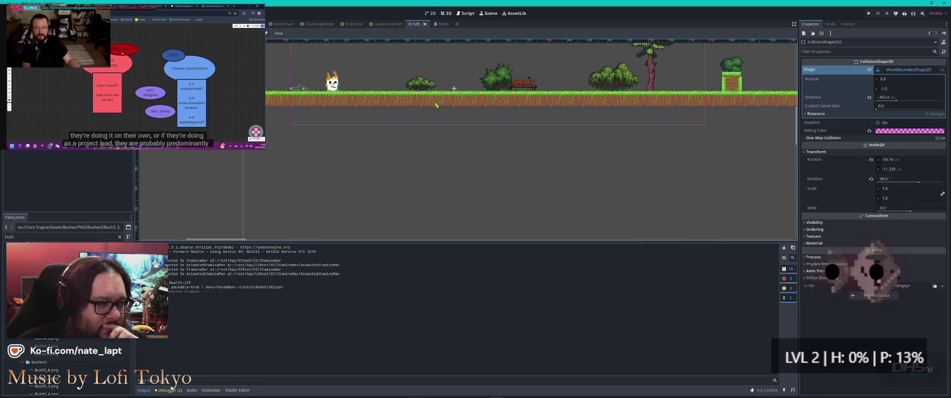
scroll(427, 101, "up", 3)
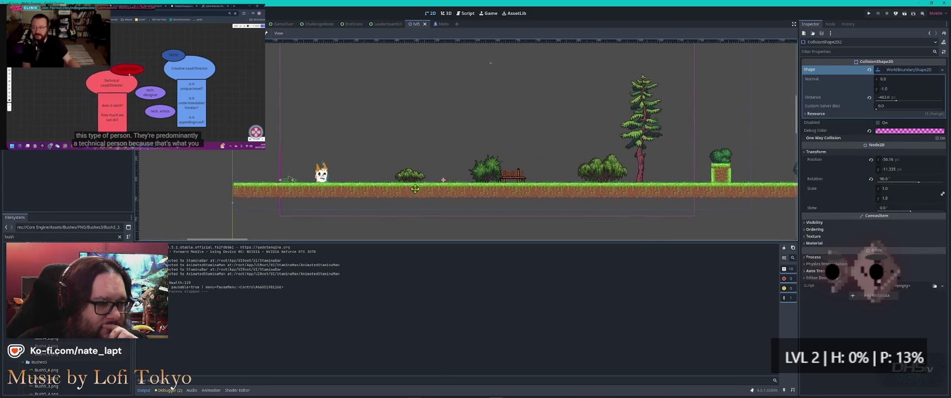
scroll(323, 174, "up", 2)
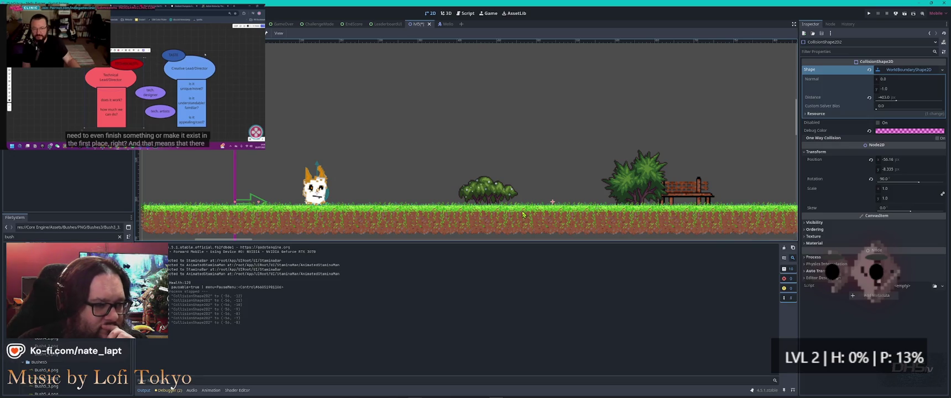
scroll(523, 215, "down", 3)
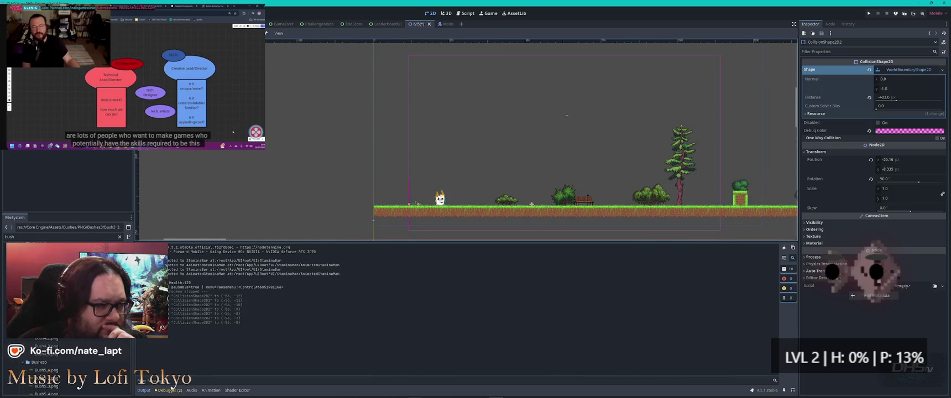
left_click(416, 204)
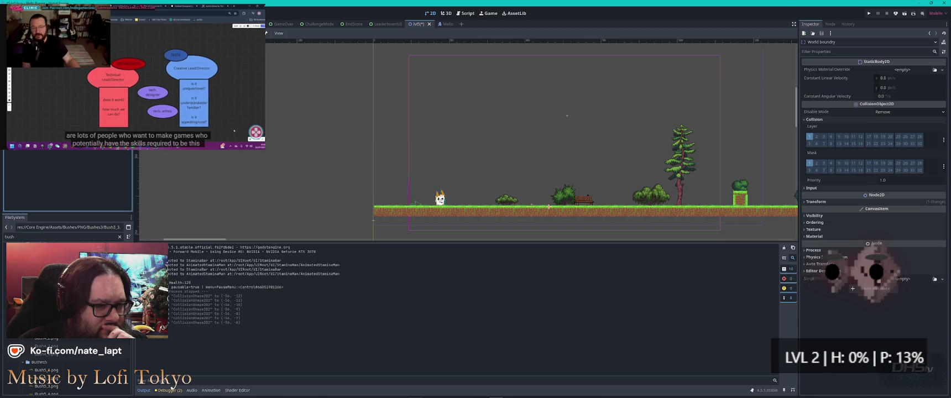
left_click(567, 115)
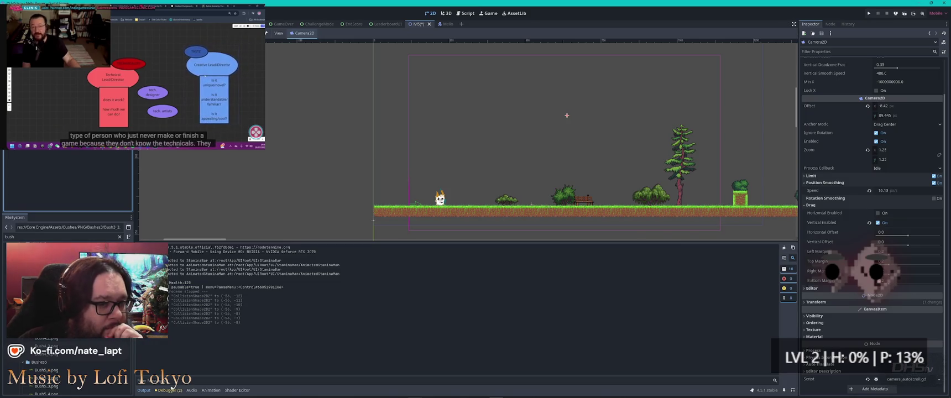
left_click(532, 204)
Step: Lower the Camera2D by one nudge, save the scene and run it again
left_click(567, 115)
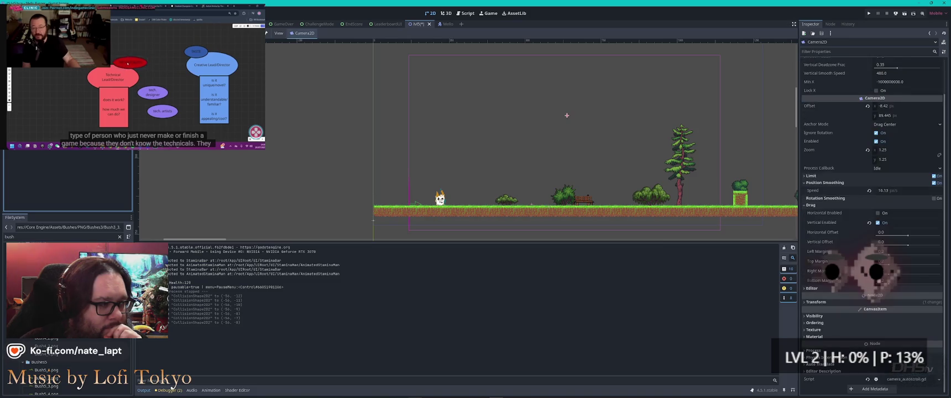
mouse_move(567, 117)
left_mouse_down()
mouse_move(541, 147)
mouse_move(509, 149)
left_mouse_up()
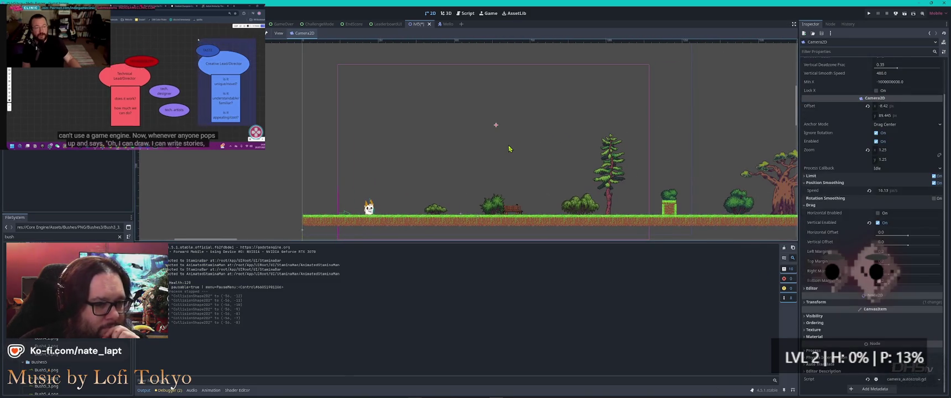
key("Down")
key("Down")
key("Down")
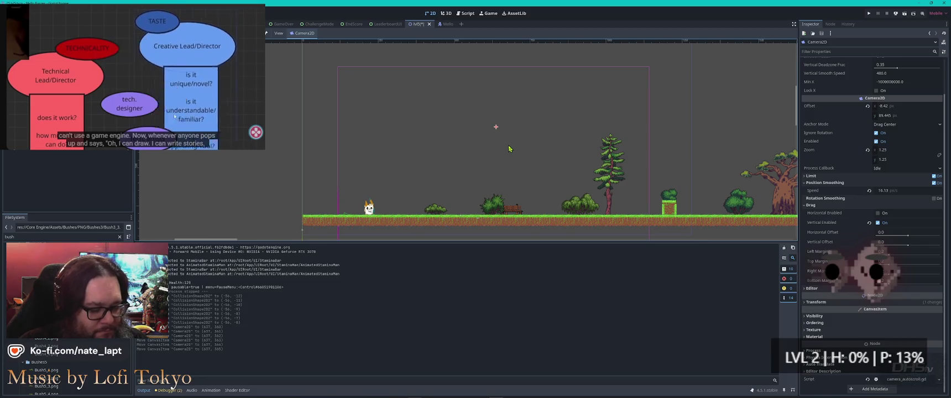
key("ctrl+s")
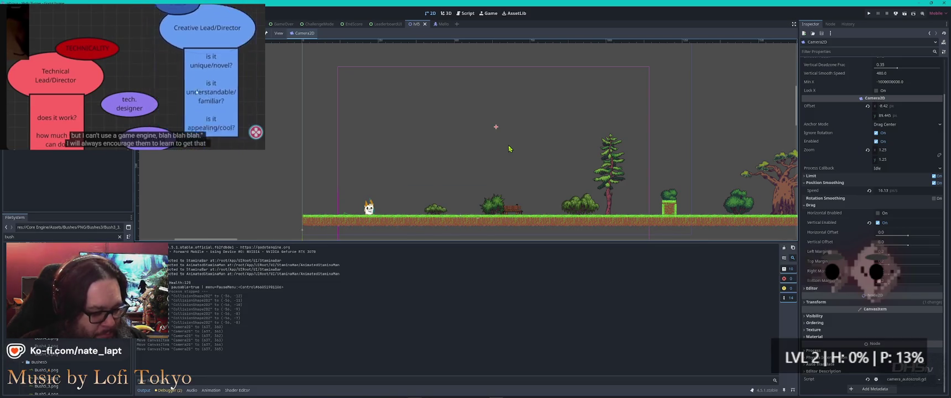
key("F6")
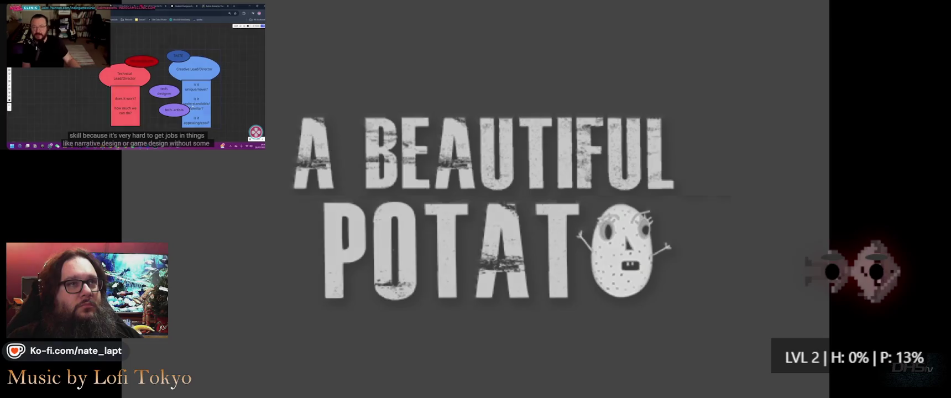
Step: Start the level and jump the cat over grass blocks, enemies, a gap and fireballs
key("Return")
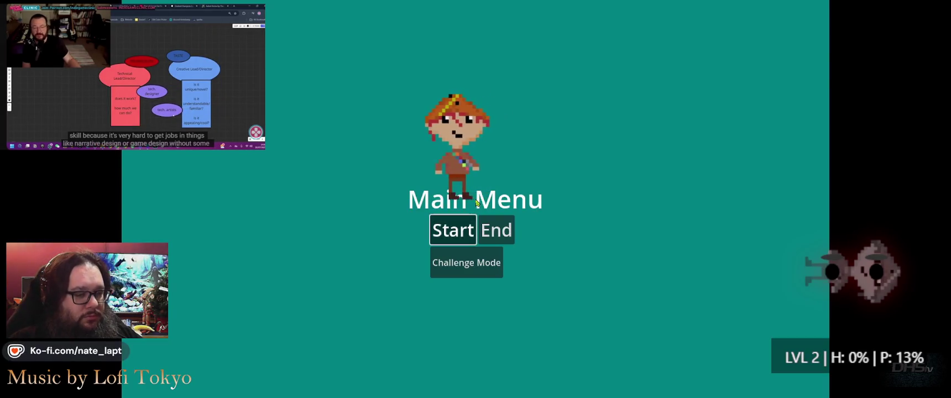
key("Right")
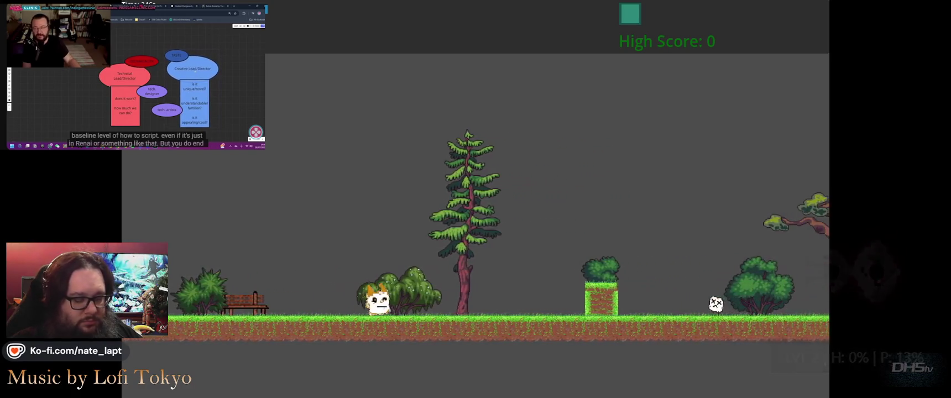
key("space")
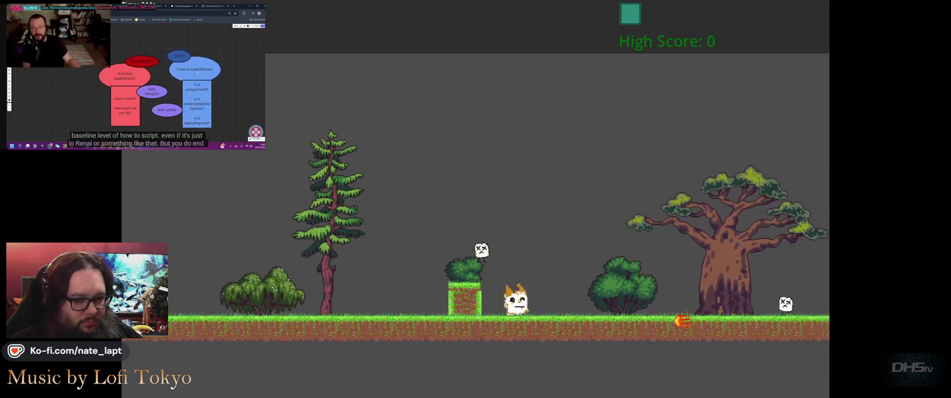
key("space")
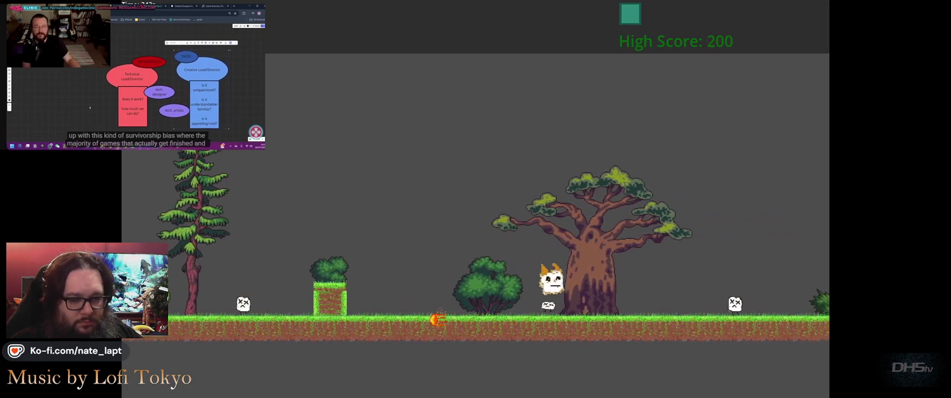
key("space")
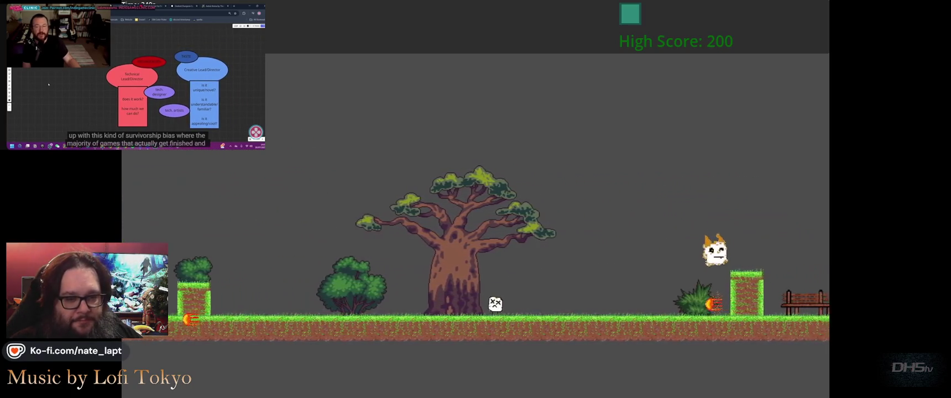
key("space")
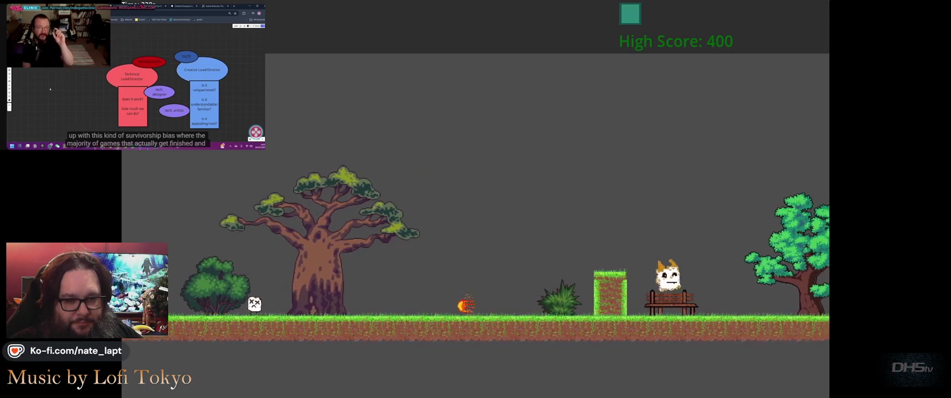
key("space")
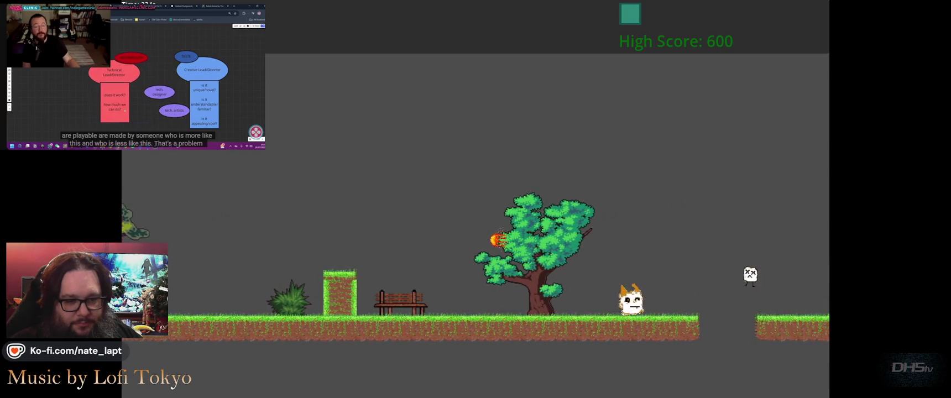
key("space")
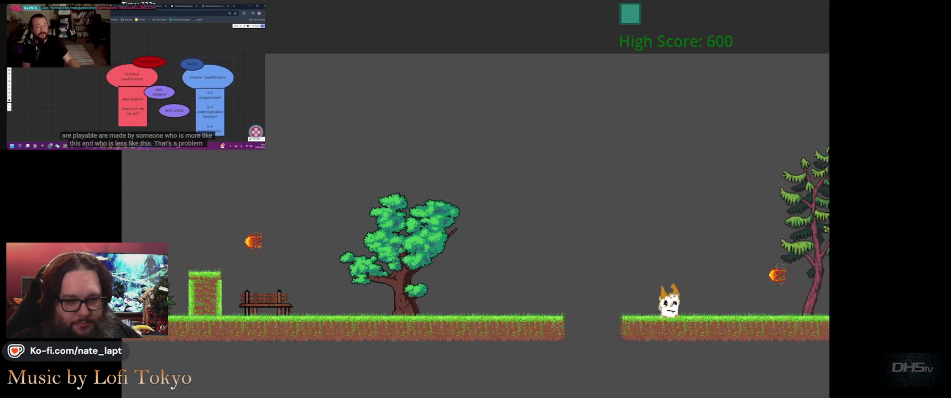
key("space")
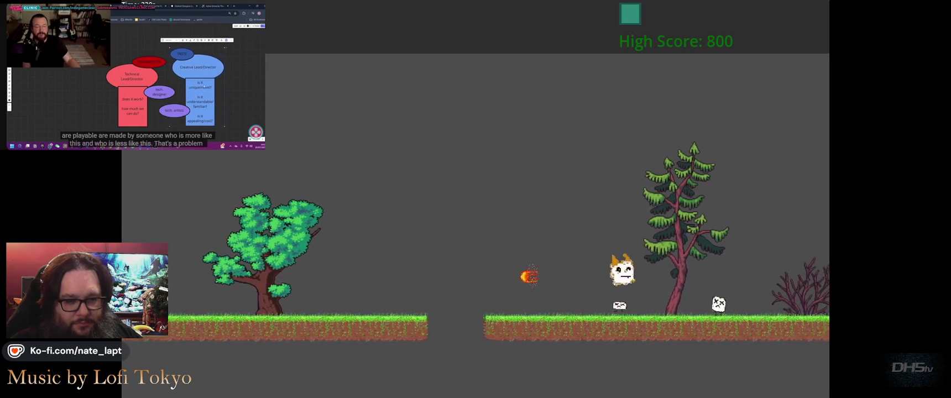
key("space")
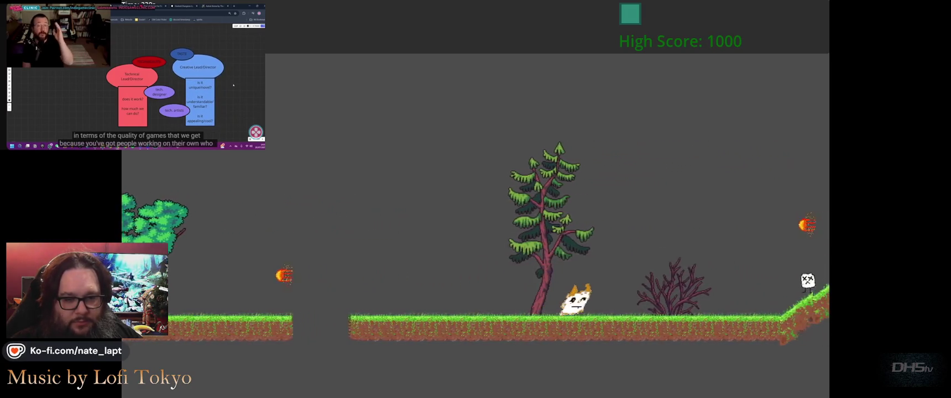
key("space")
key("space")
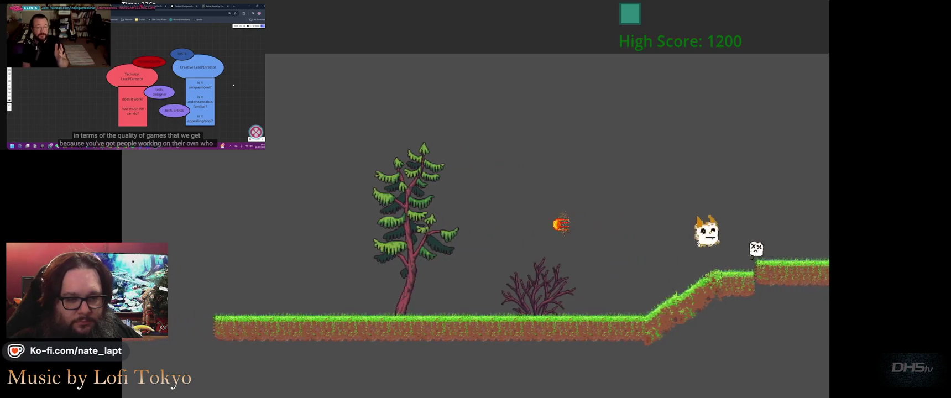
key("space")
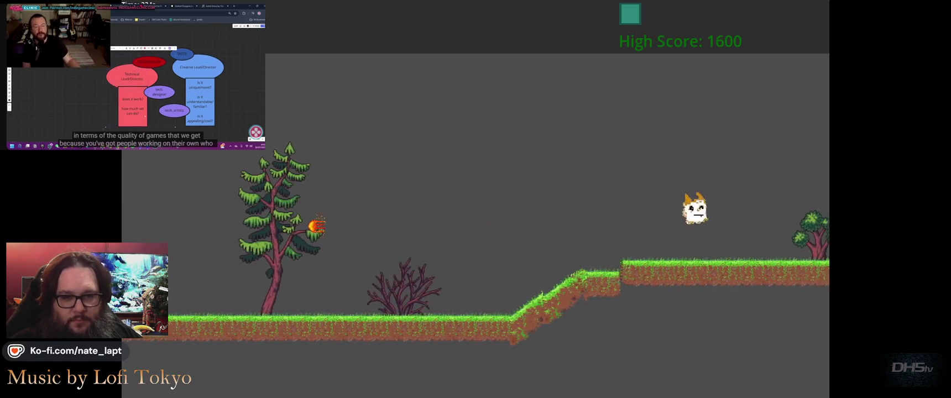
key("space")
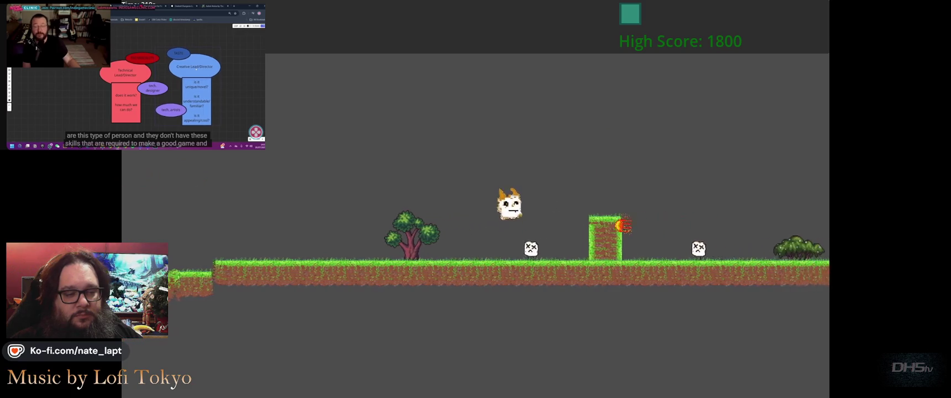
Step: Keep jumping the cat past pillars, stumps, enemies and gaps to reach a 5200 score
key("space")
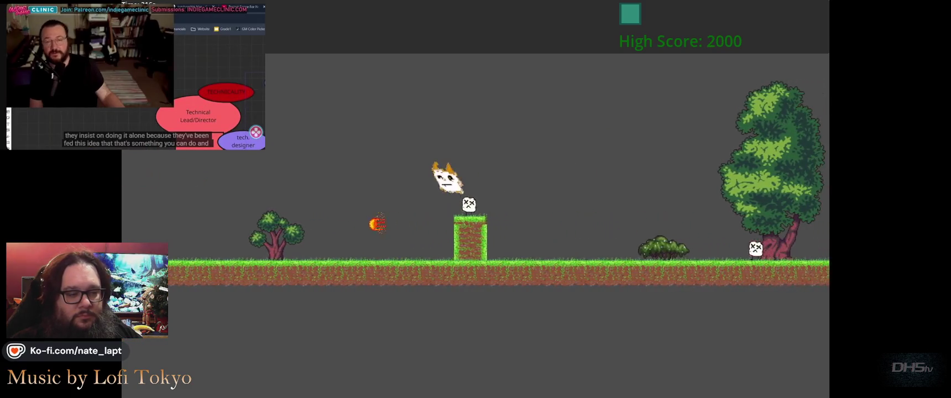
key("space")
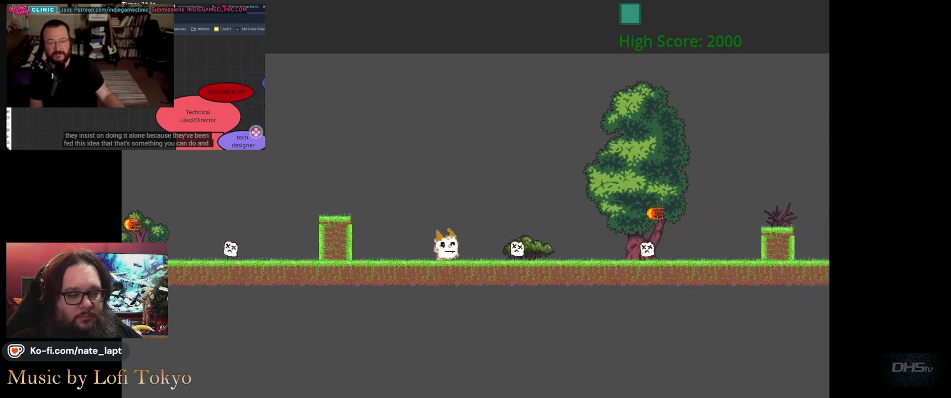
key("space")
key("space")
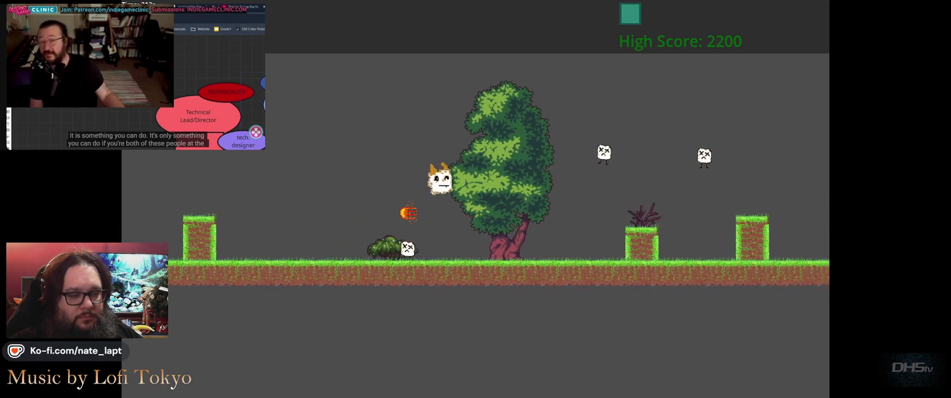
key("space")
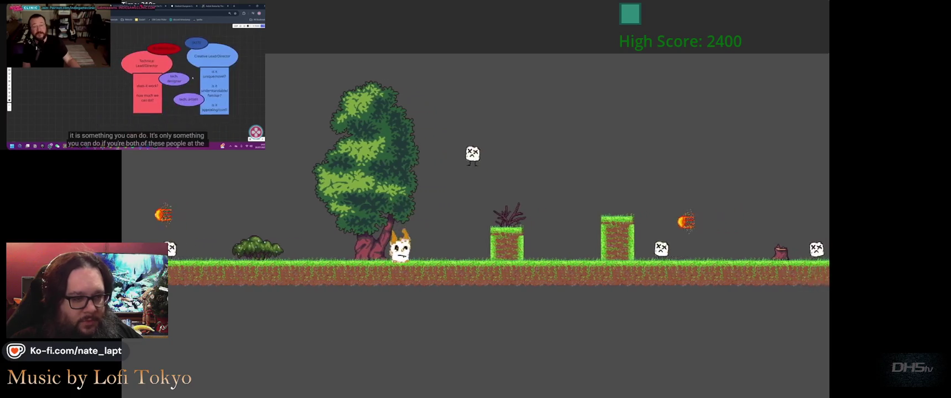
key("space")
key("space")
key("space")
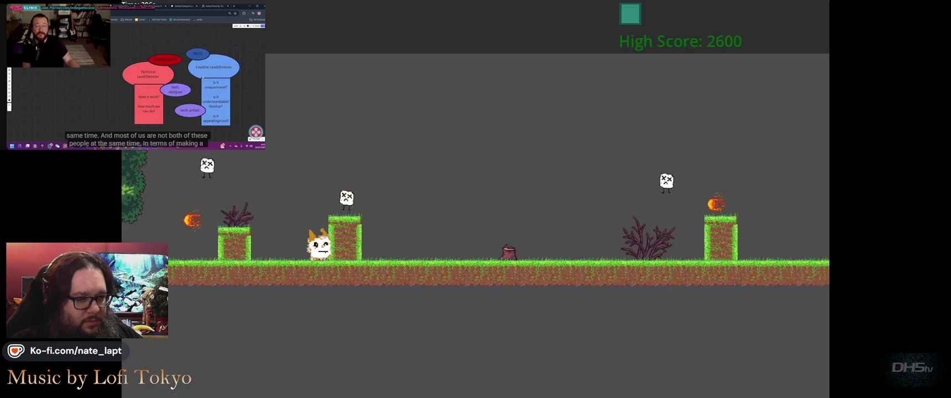
key("space")
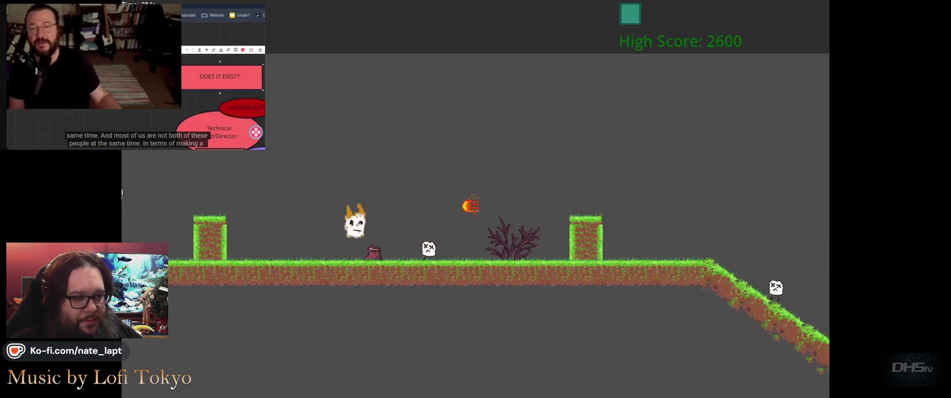
key("space")
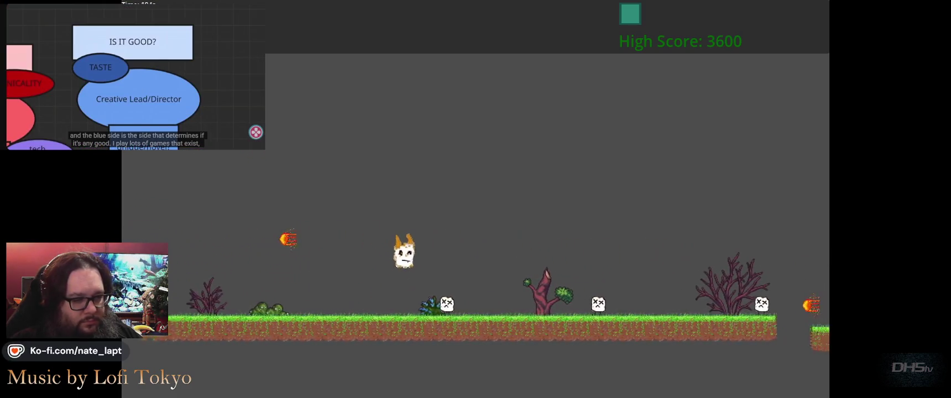
key("space")
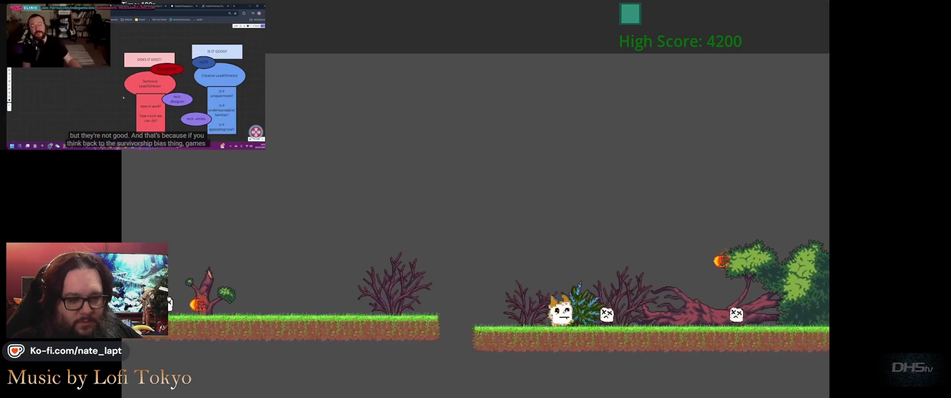
key("space")
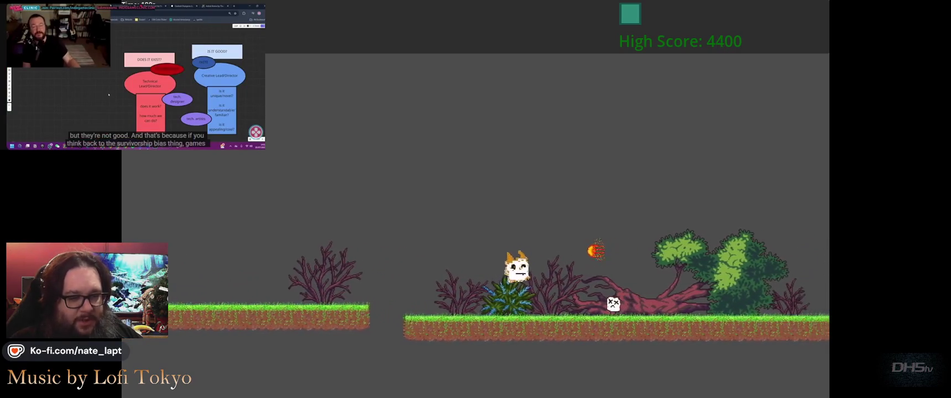
key("space")
key("space")
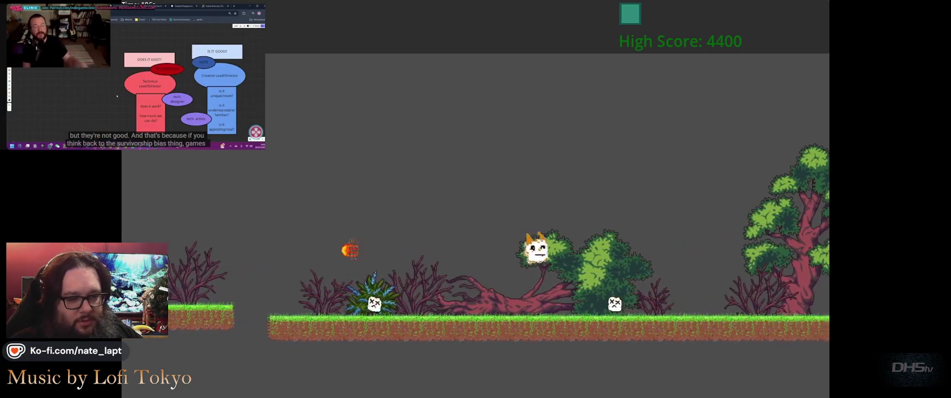
key("space")
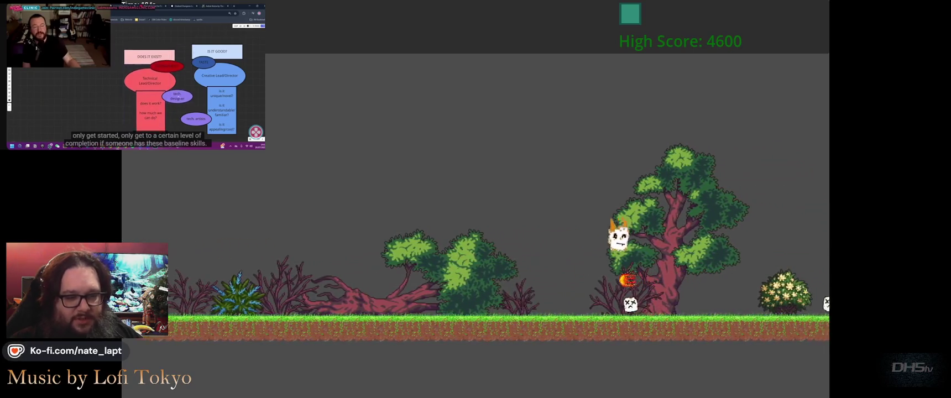
key("space")
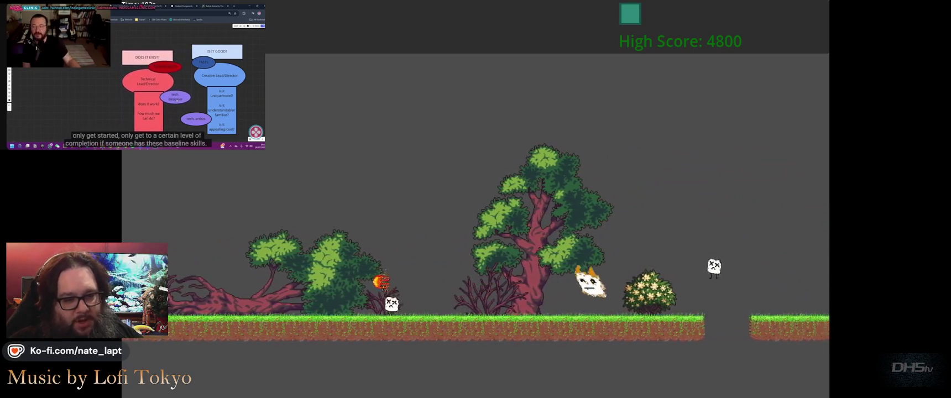
key("space")
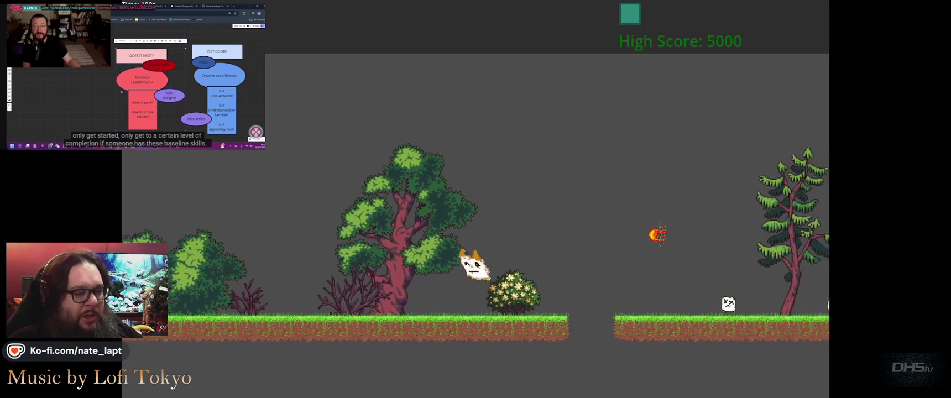
key("space")
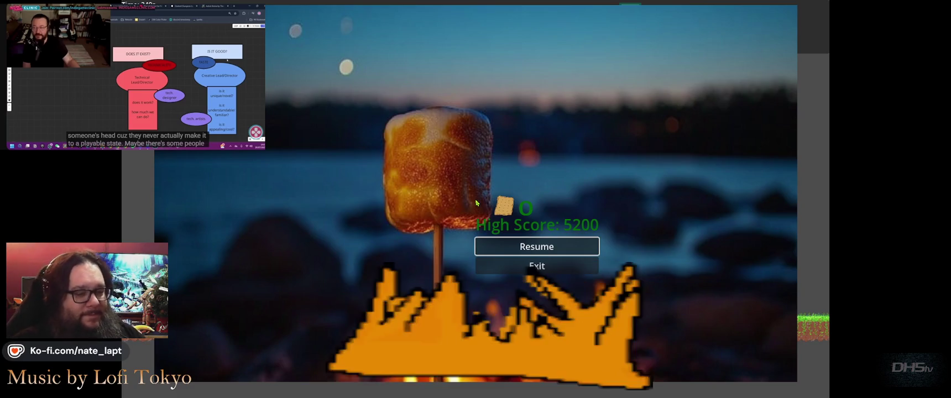
Step: Choose Exit on the pause menu to close the game
key("Down")
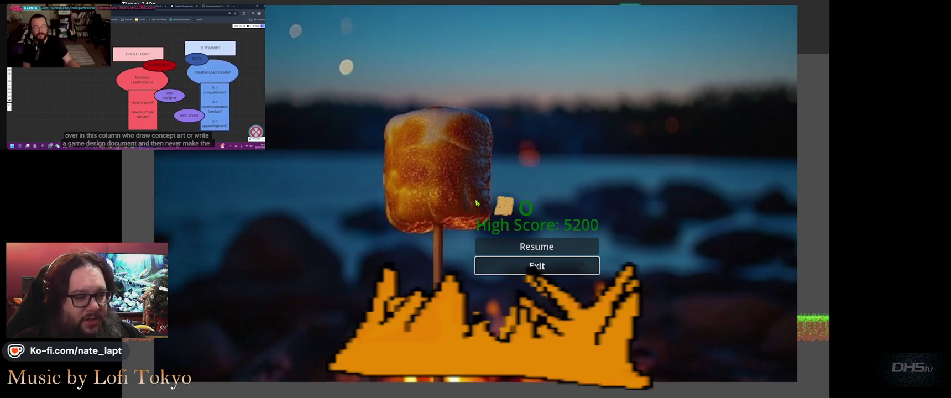
key("Return")
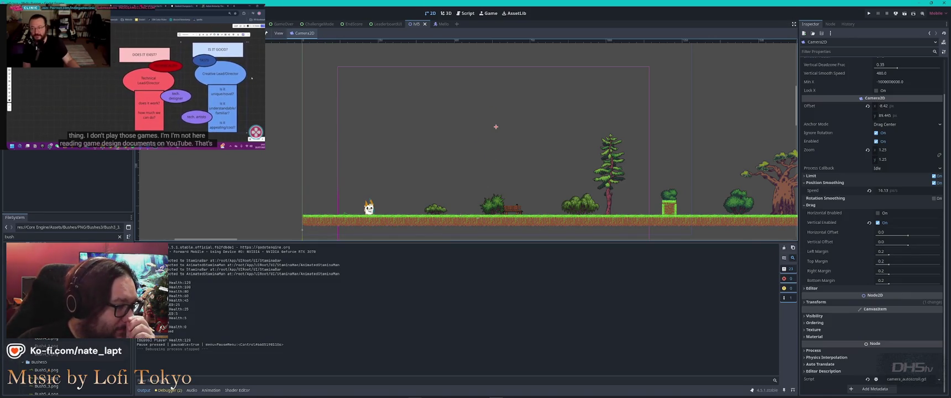
Step: Change auto_scroll_speed in lvl5.gd to 110.0 and run the project
key("ctrl+F3")
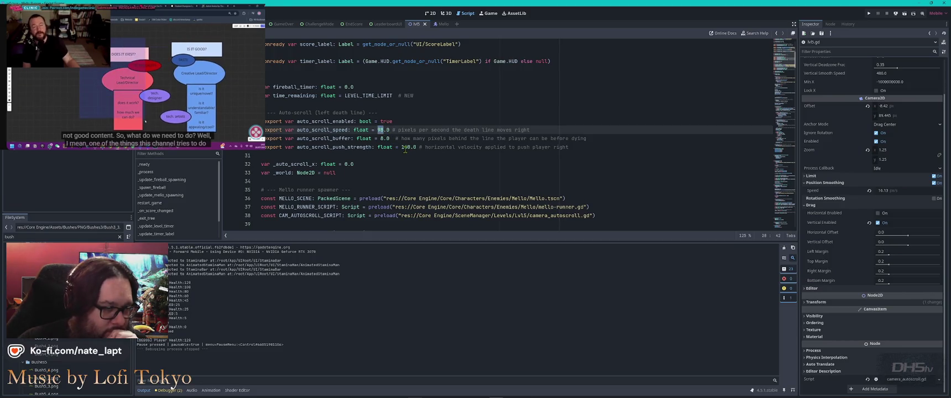
type("110")
left_click(432, 165)
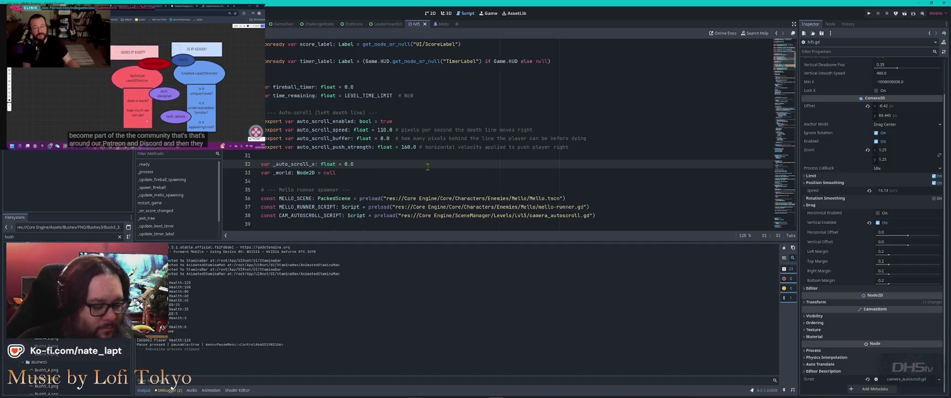
key("F5")
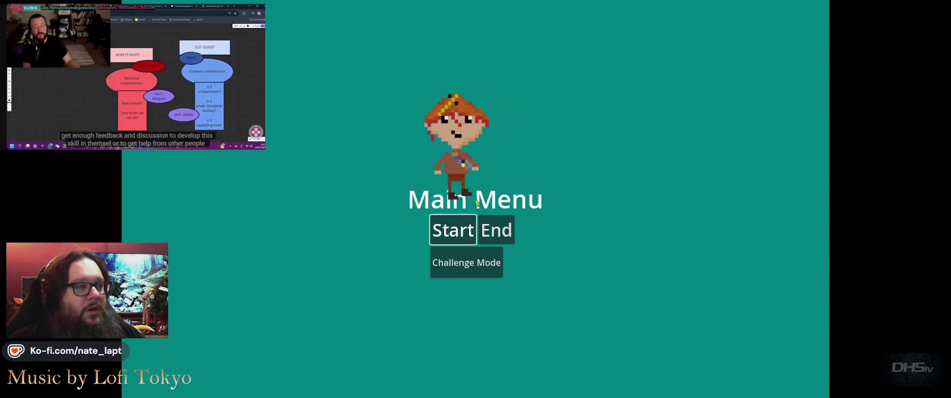
Step: Play the 110-speed level for three jumps, then pause and stop the game to return to lvl5.gd
key("Return")
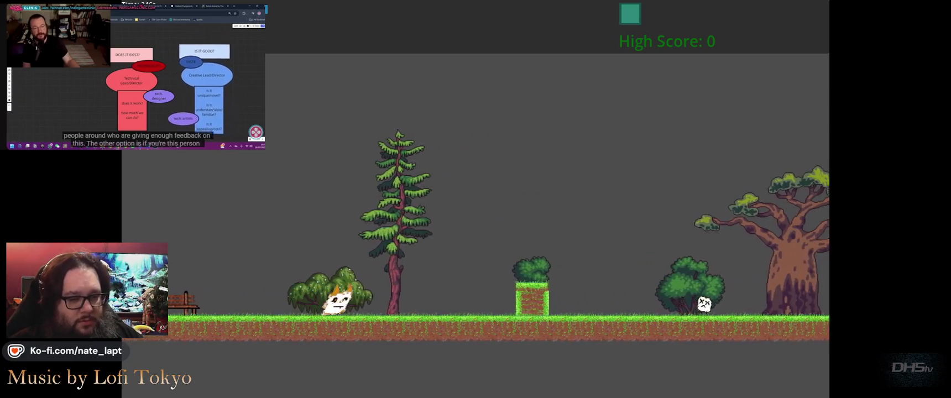
key("space")
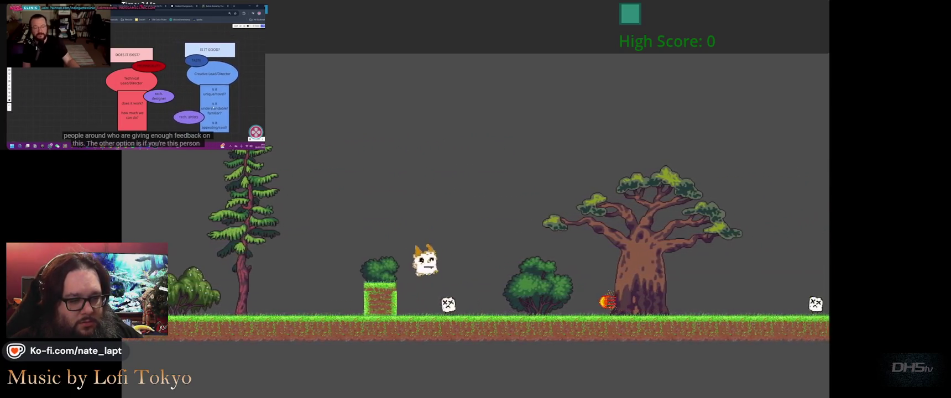
key("space")
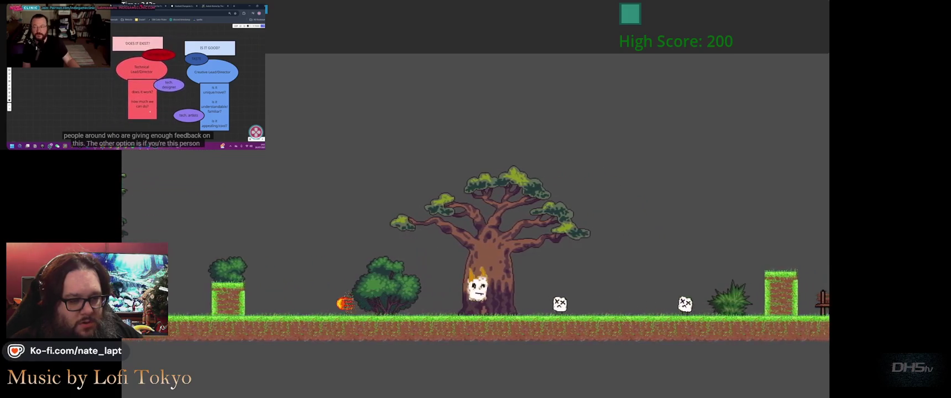
key("space")
key("space")
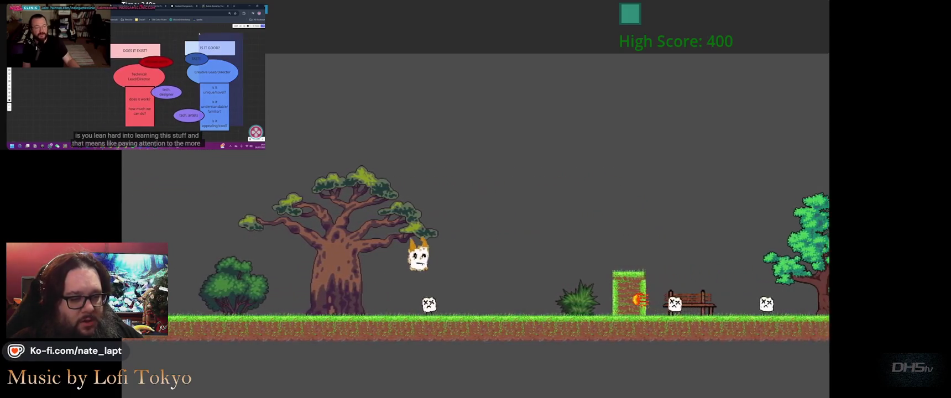
key("Escape")
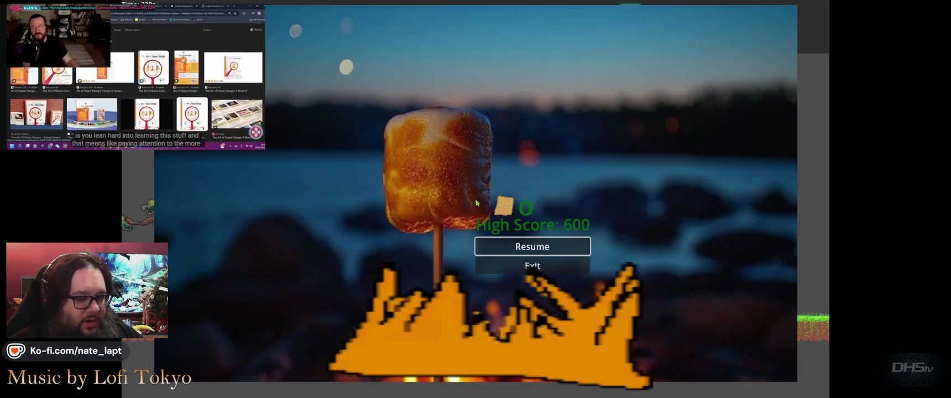
key("F8")
mouse_move(476, 199)
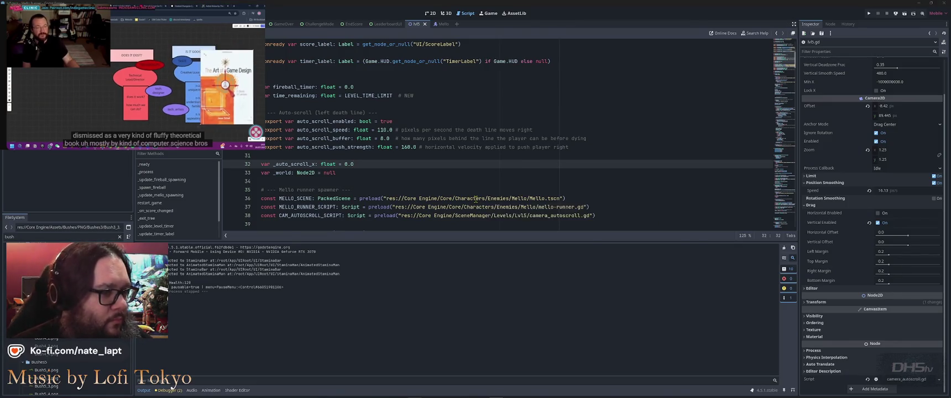
Step: In Cursor's chat, ask the agent to have the player spawn in this level with 20 water orbs
key("alt+Tab")
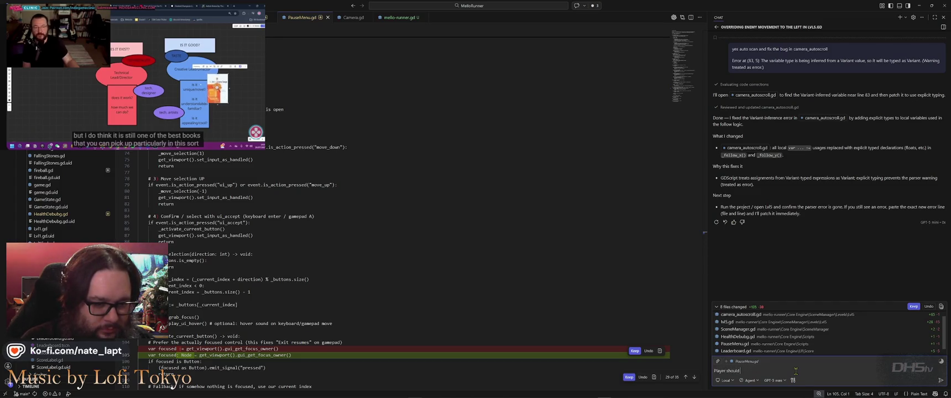
type(" spawn in thi")
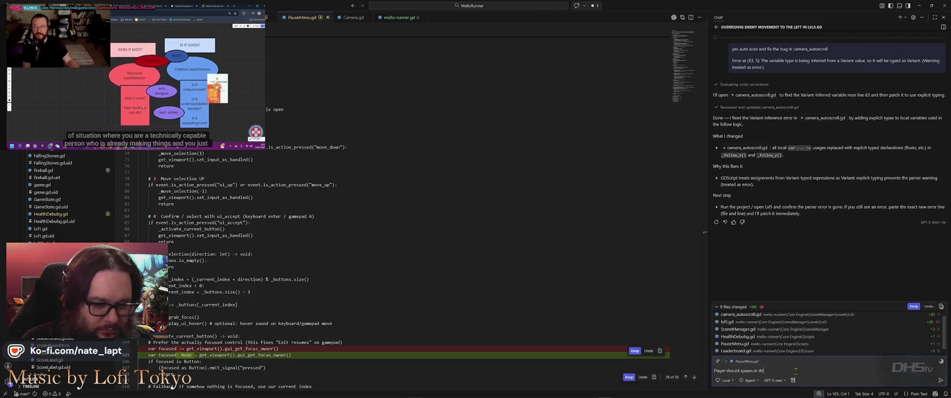
type("s level with 20 water orbs")
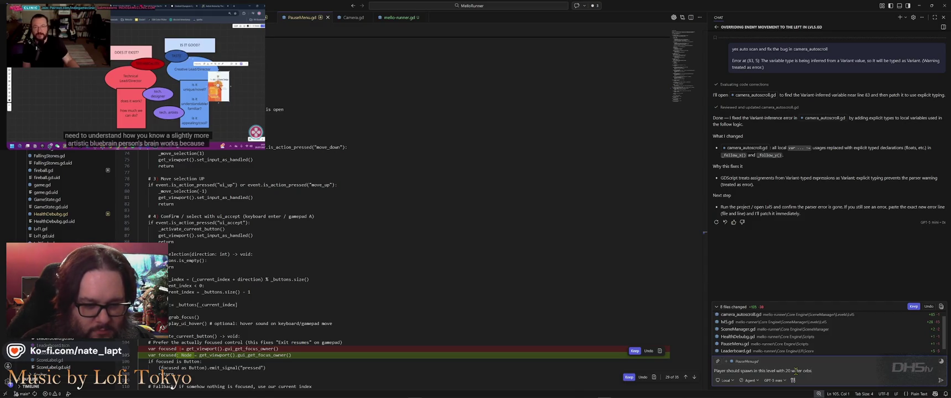
key("Return")
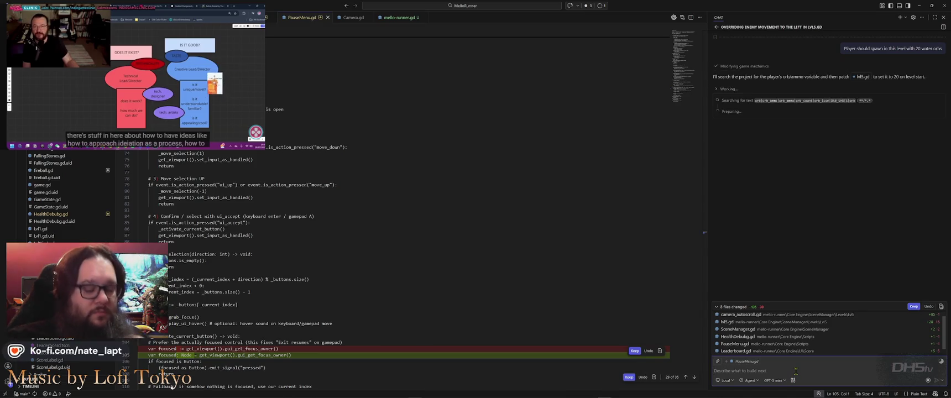
Step: Launch GitHub Desktop from the system search with 'git'
key("super")
type("git")
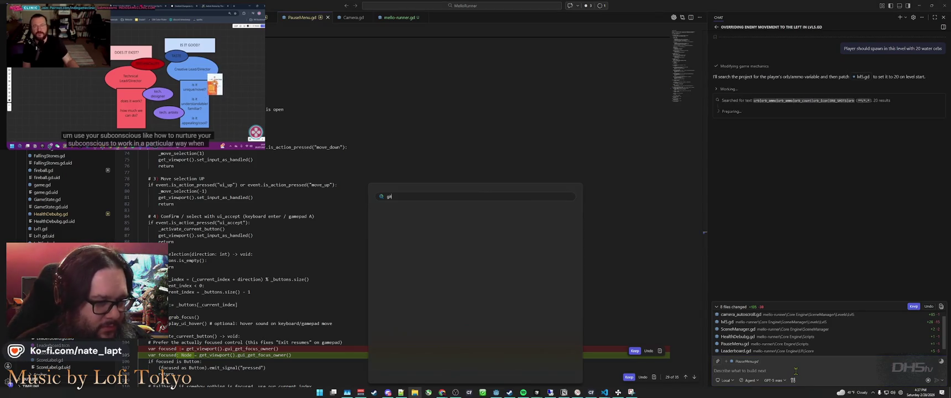
key("Return")
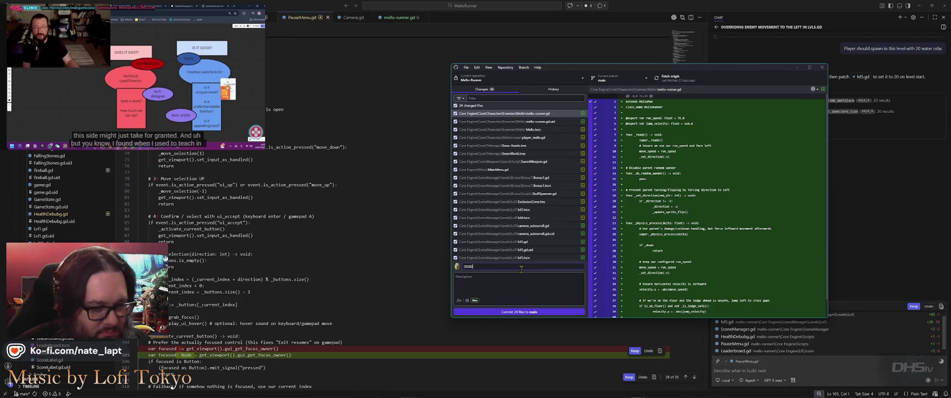
Step: Finish the summary, commit all 24 files to main, and switch back to Cursor
type("228")
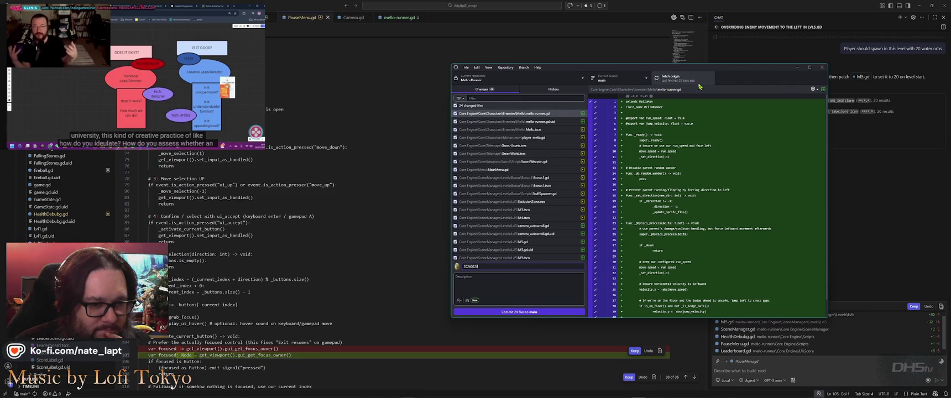
left_click(518, 313)
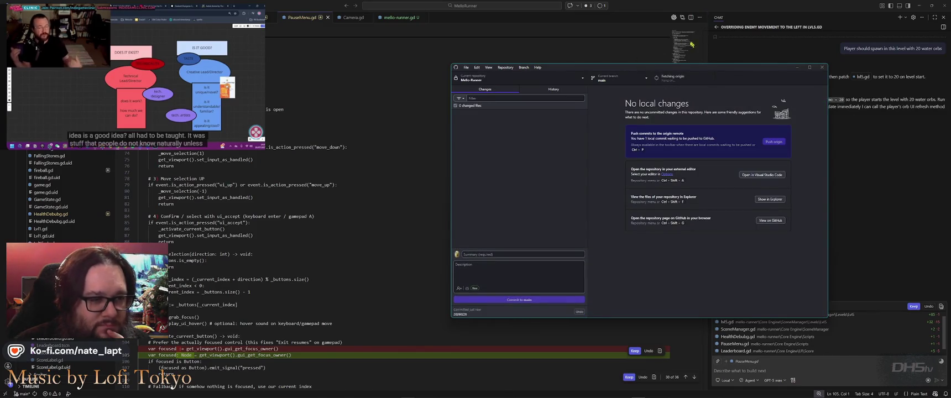
left_click(691, 7)
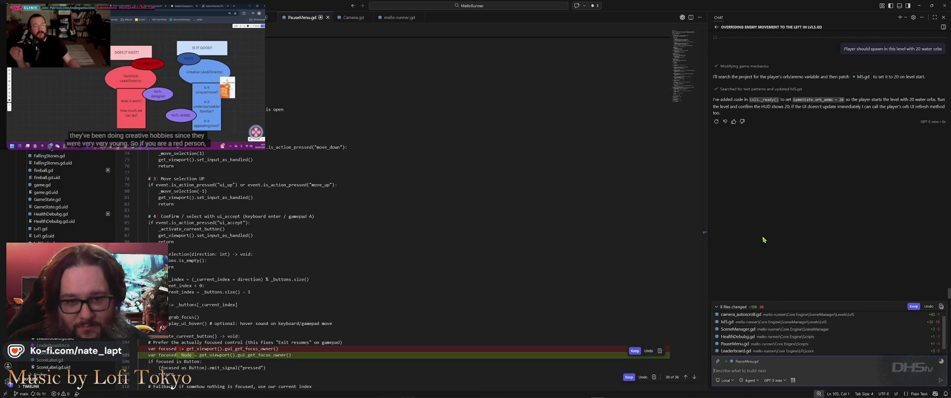
Step: Switch to the Godot editor, run the project with F5, and start the level from the menu
key("alt+Tab")
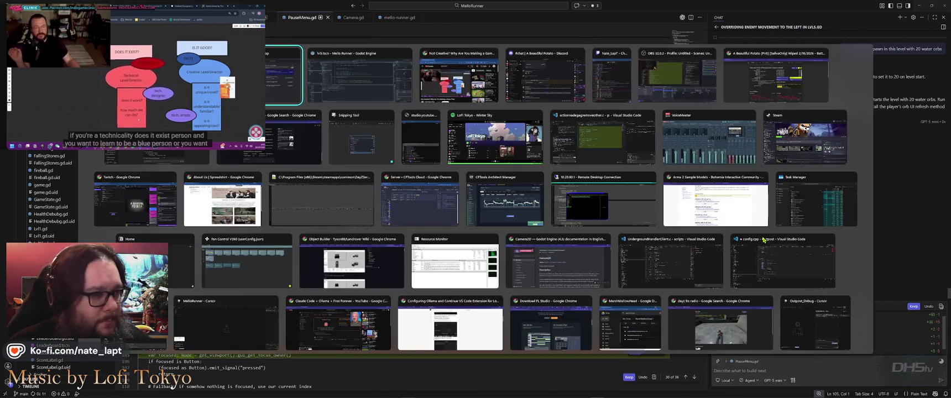
key("alt+Tab")
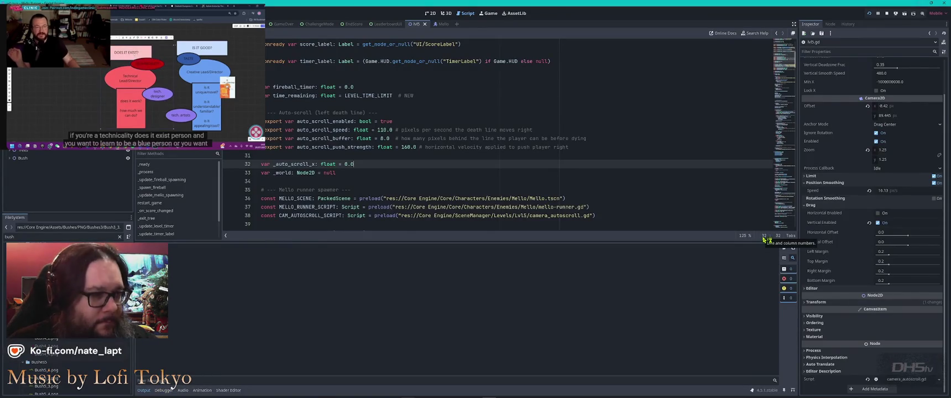
key("F5")
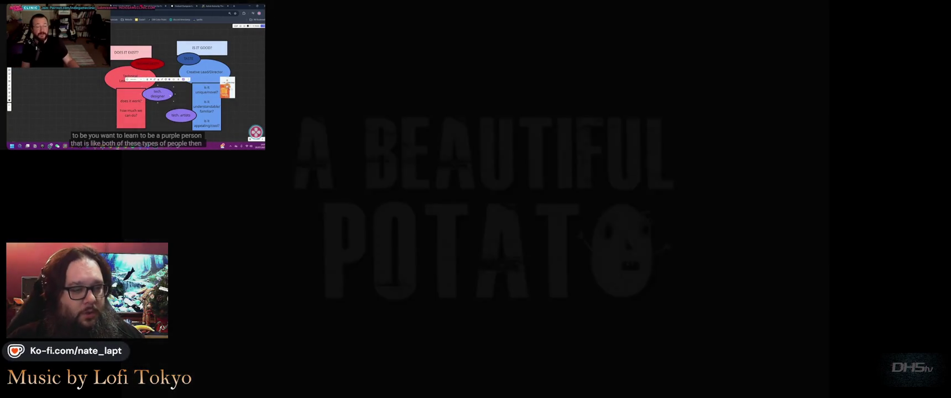
key("Return")
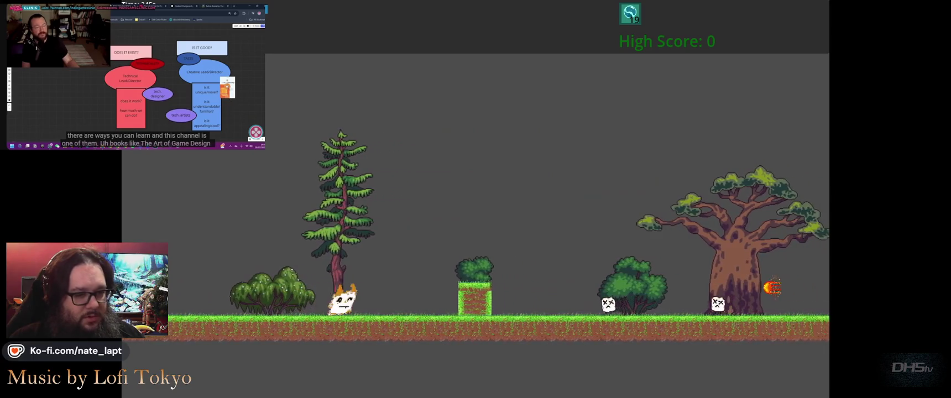
Step: Jump the cat repeatedly over grass, slopes, enemies and pillars until the game ends at an 8140 high score
key("space")
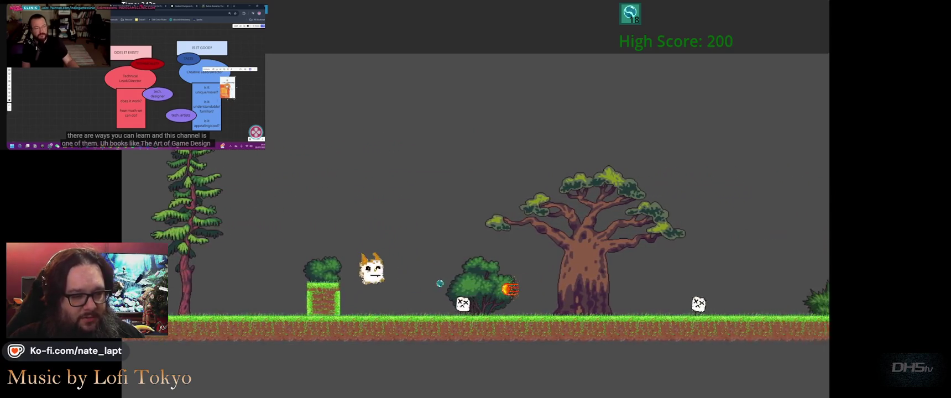
key("space")
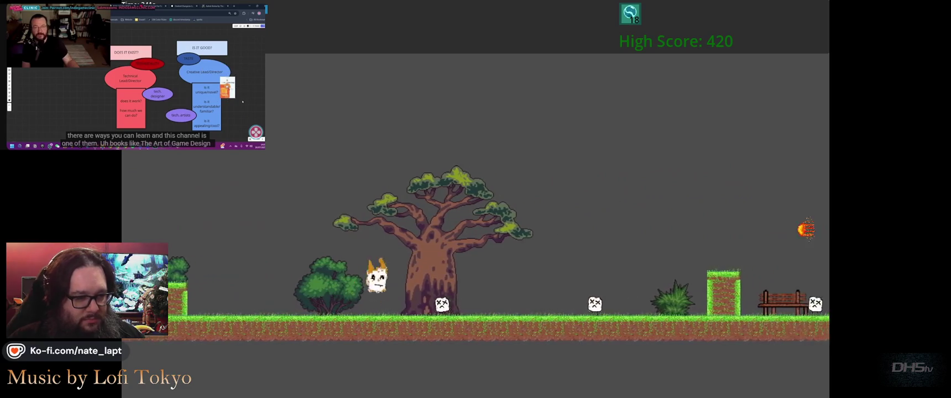
key("space")
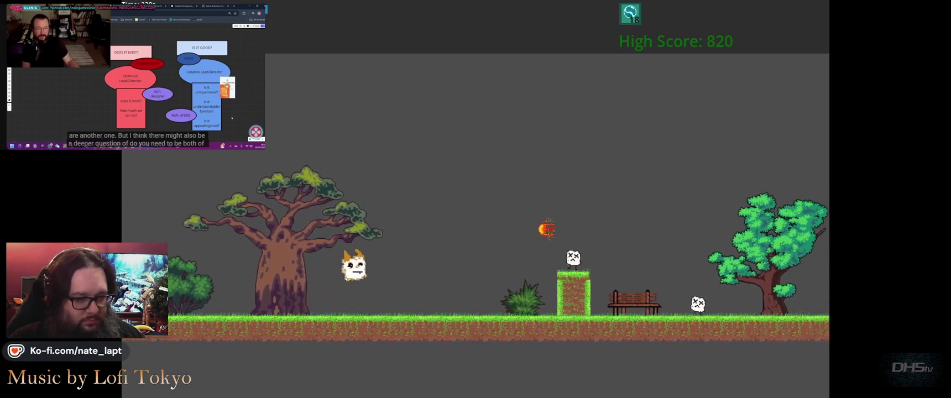
key("space")
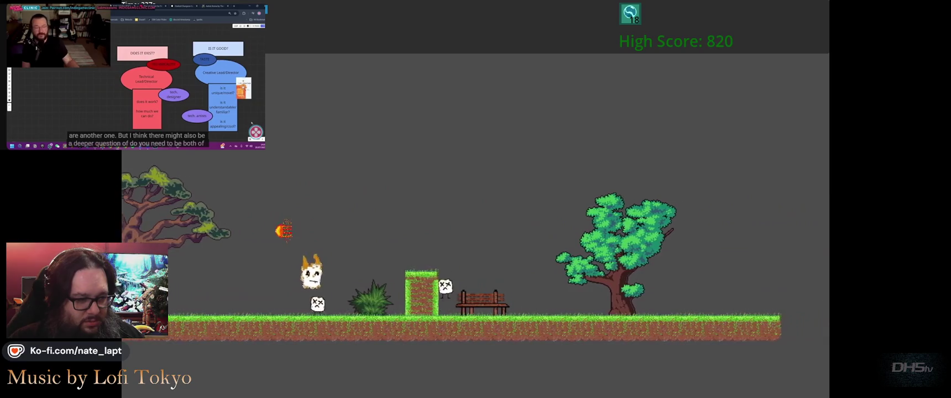
key("space")
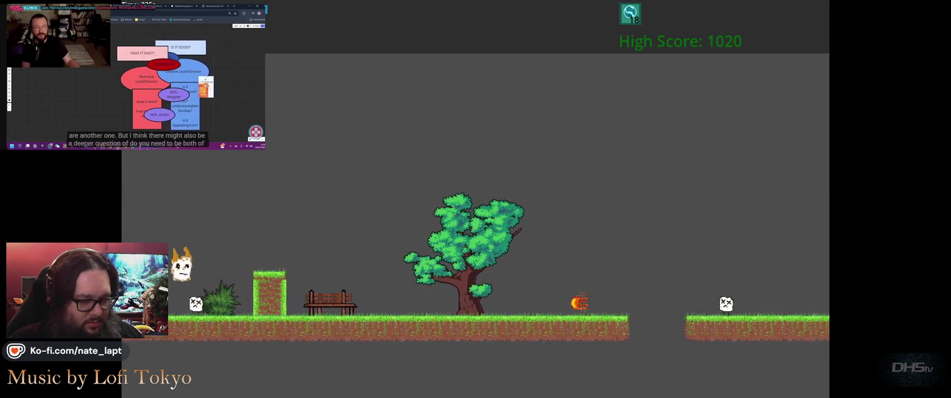
key("space")
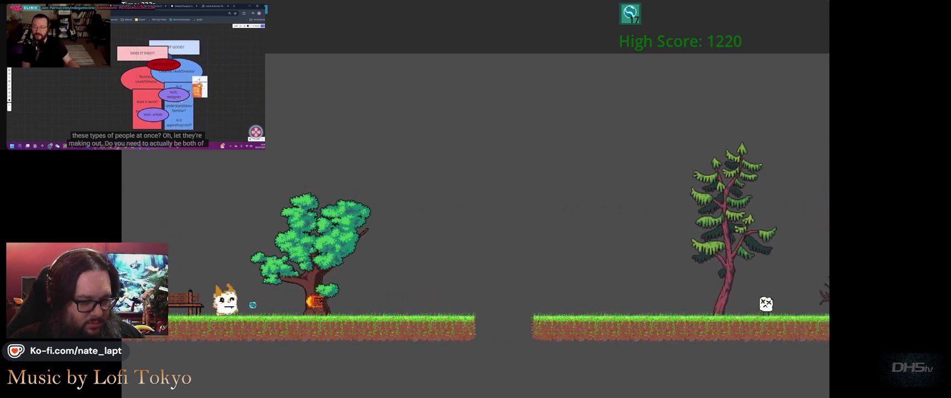
key("space")
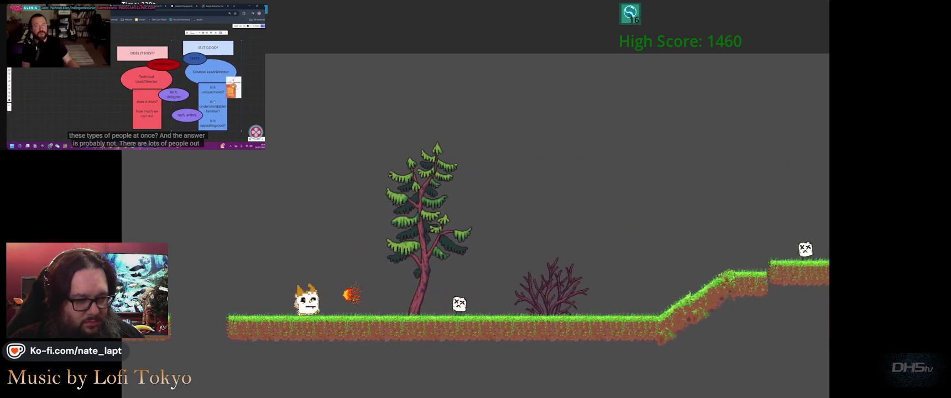
key("space")
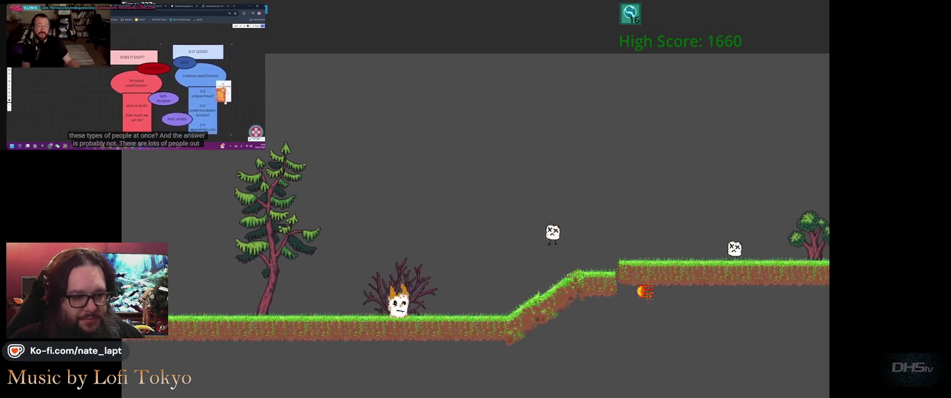
key("space")
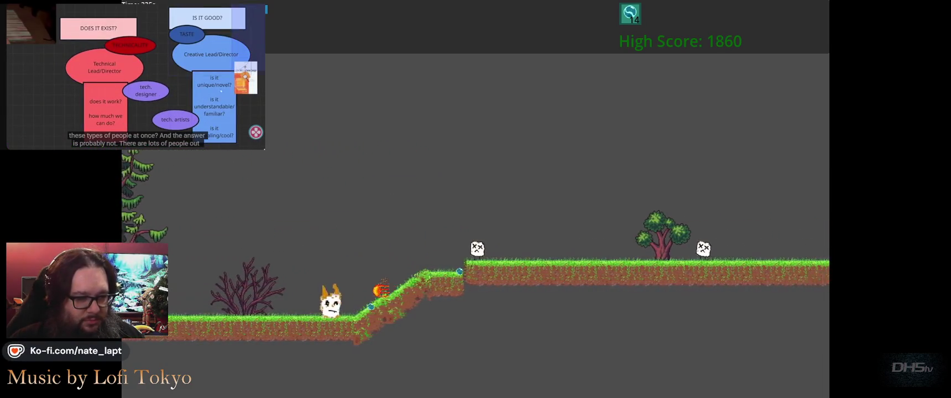
key("space")
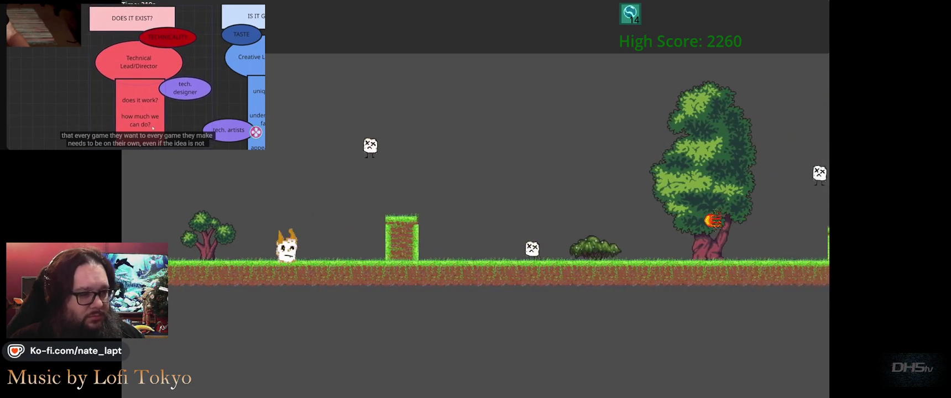
key("space")
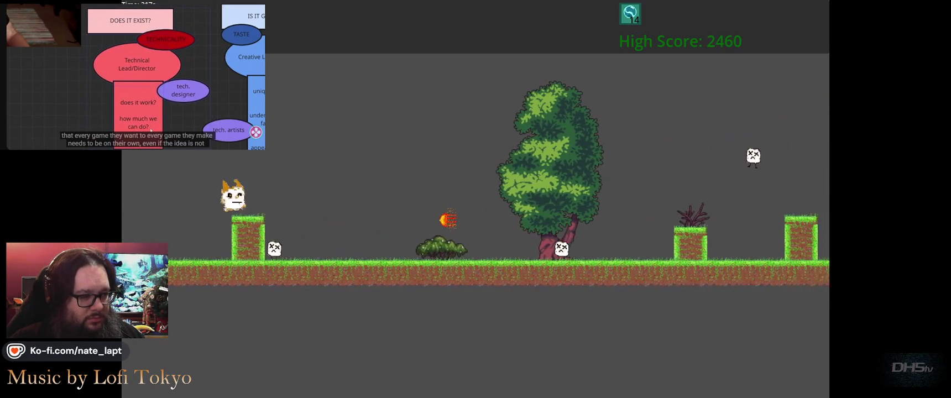
key("space")
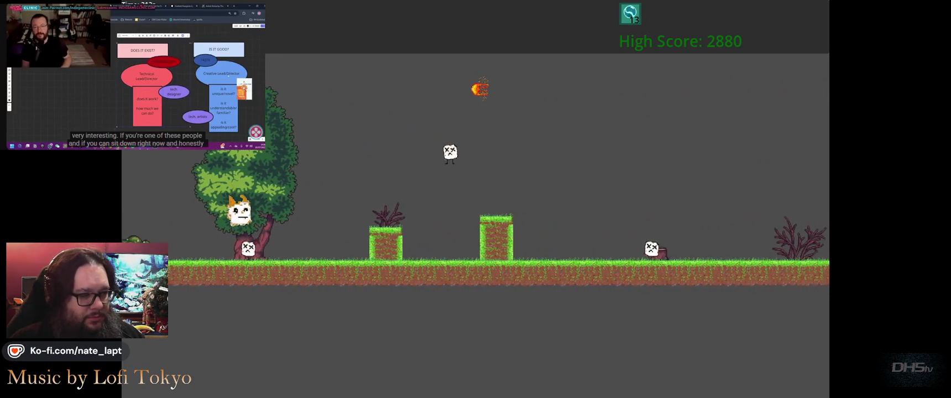
key("space")
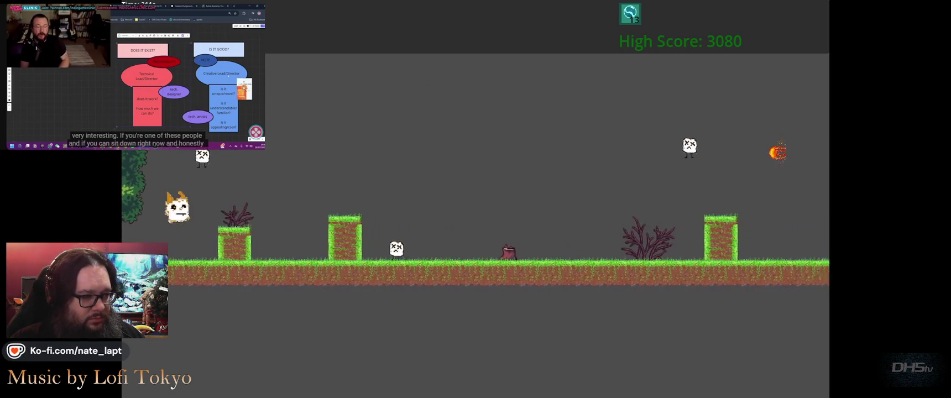
key("space")
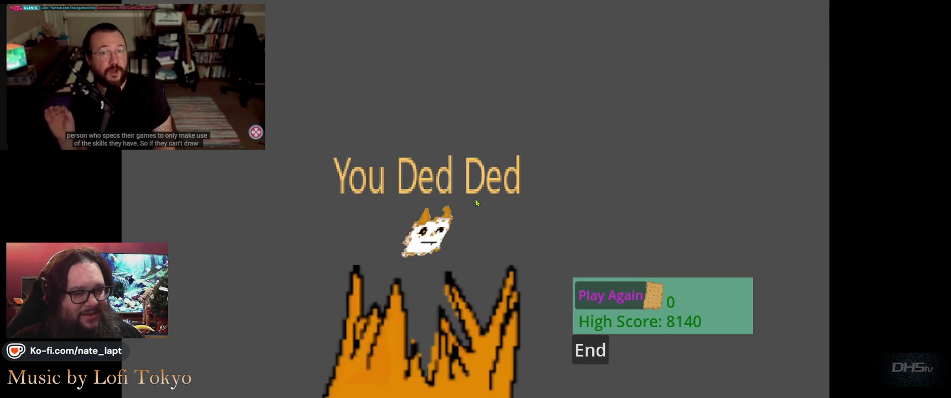
Step: Exit the running game from the pause menu and show the Debugger's Errors (2) list
key("Escape")
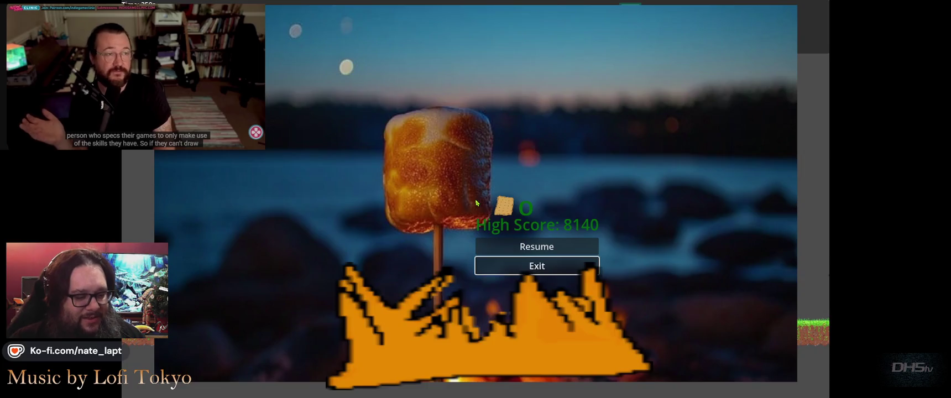
key("Return")
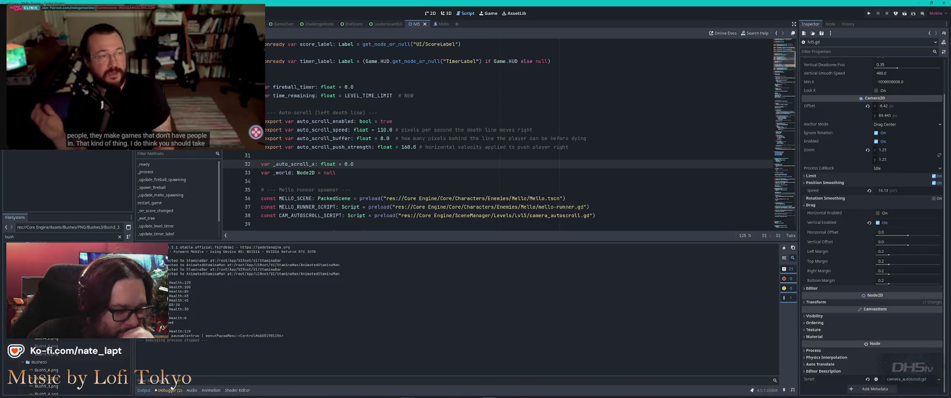
left_click(178, 391)
left_click(172, 247)
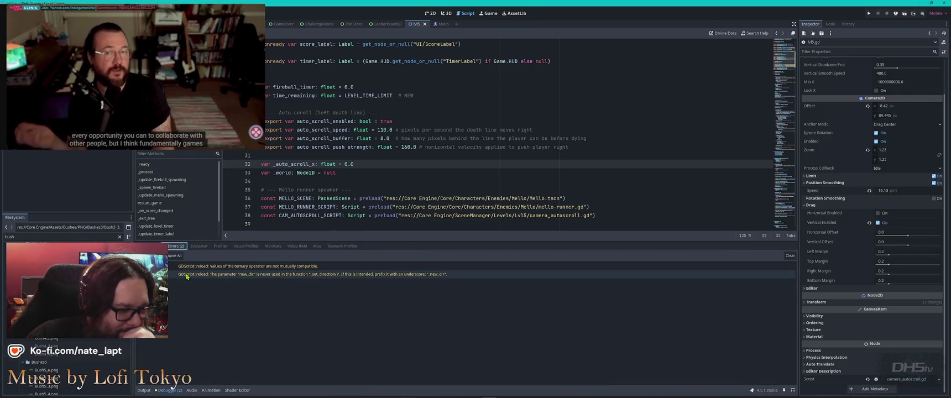
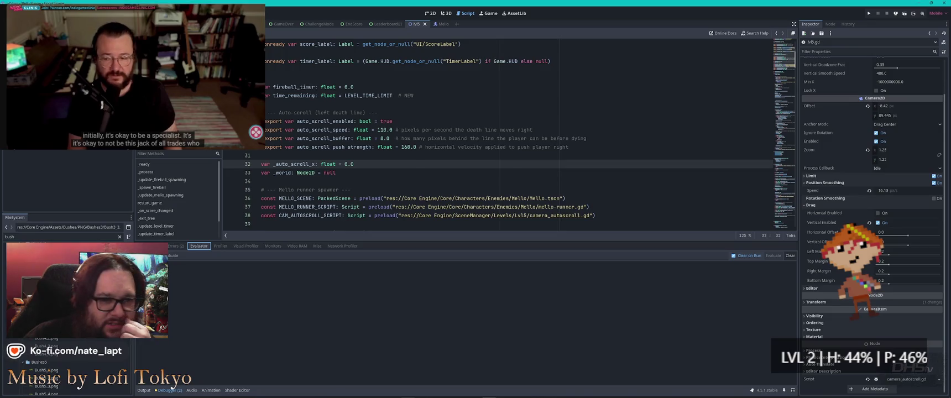
Step: Leave the level script for the 2D view and move on to the forest level scene
left_click(166, 125)
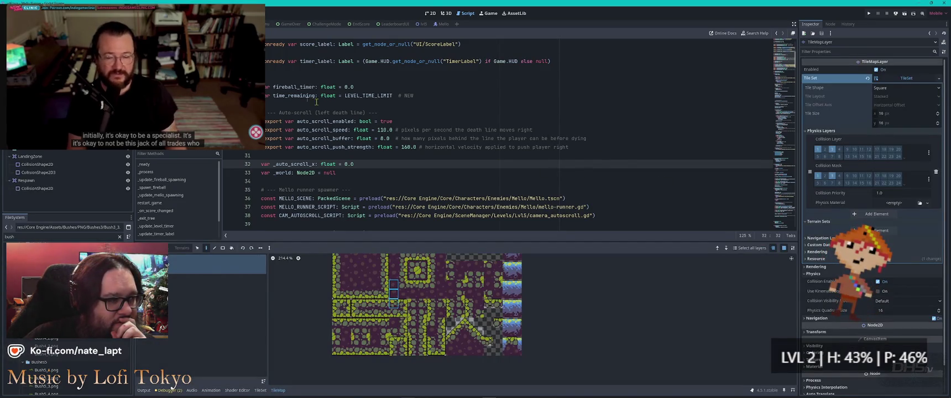
left_click(430, 12)
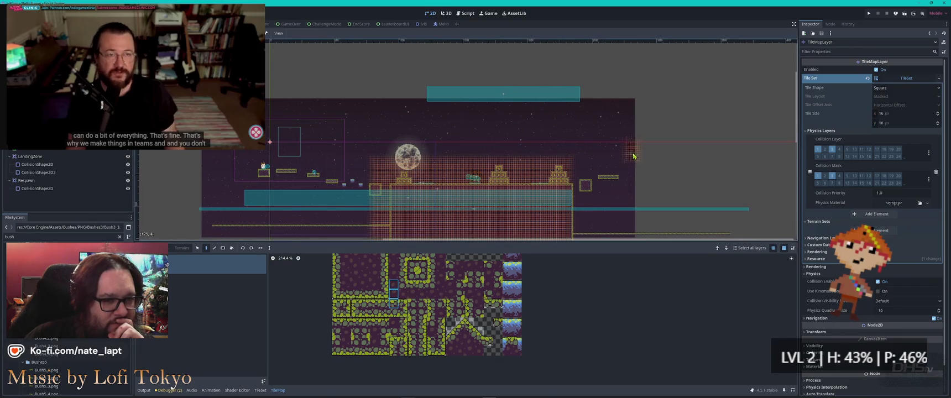
key("Escape")
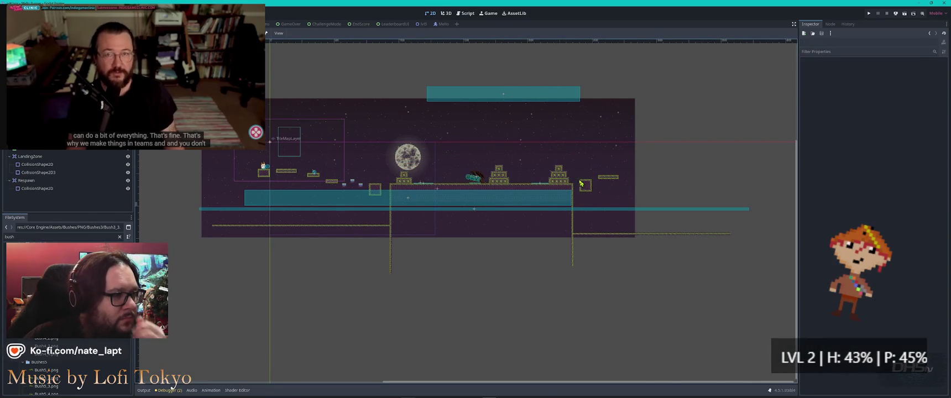
key("ctrl+Tab")
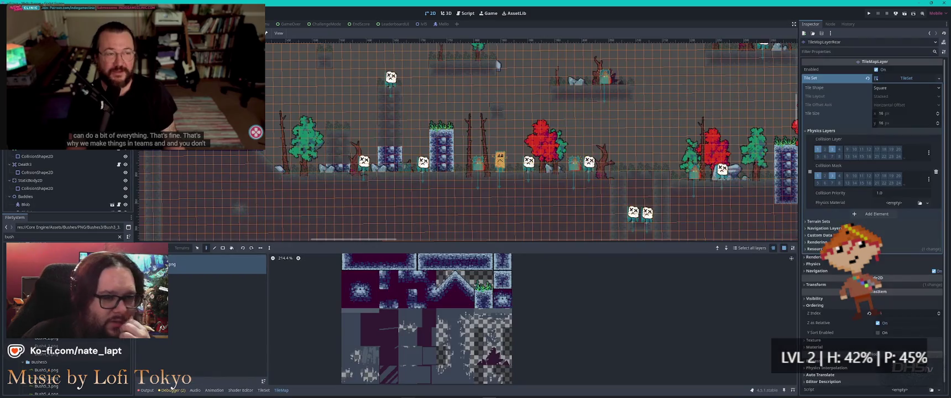
scroll(308, 128, "down", 5)
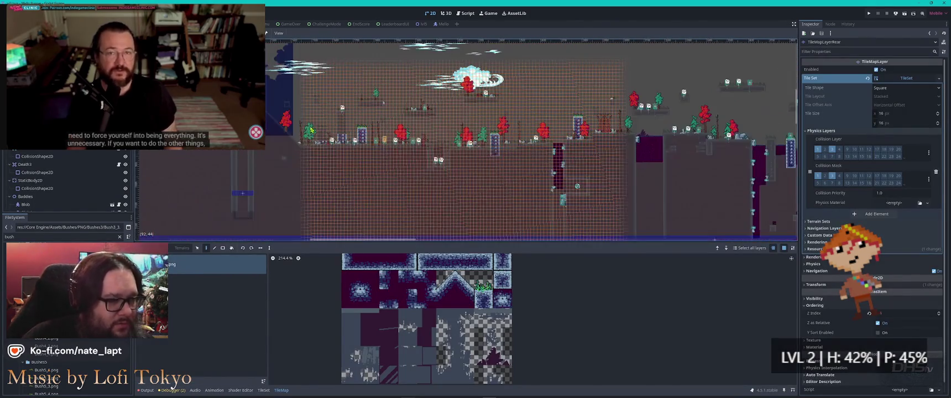
key("Escape")
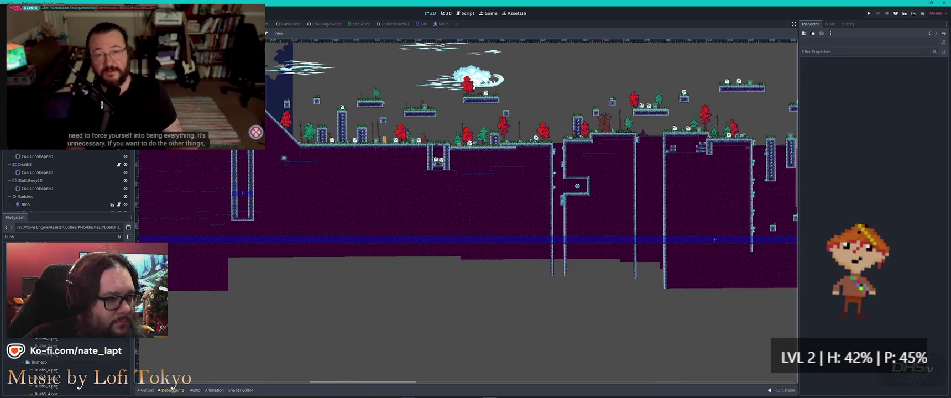
Step: Cycle on to the purple, cloud-covered level and zoom out to see it whole
key("ctrl+Tab")
key("ctrl+Tab")
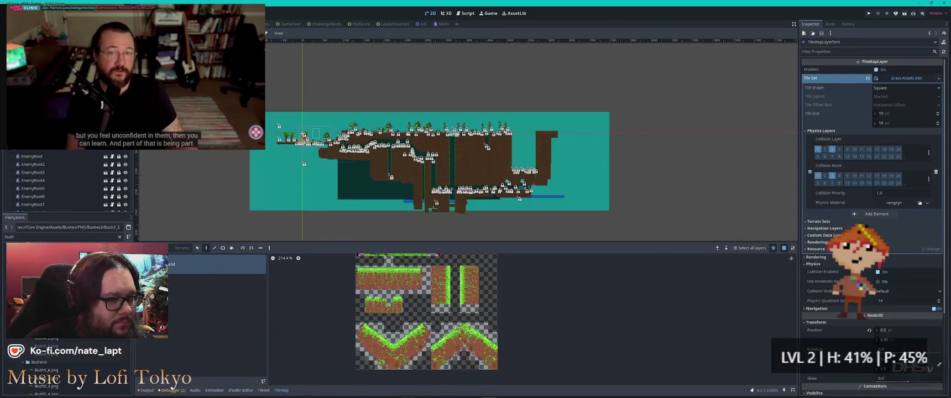
key("ctrl+Tab")
key("Escape")
scroll(446, 194, "up", 3)
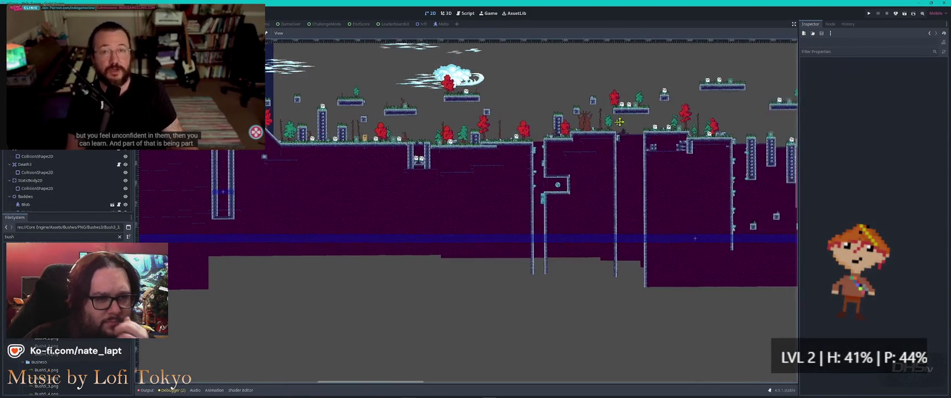
scroll(446, 194, "down", 5)
scroll(446, 199, "up", 3)
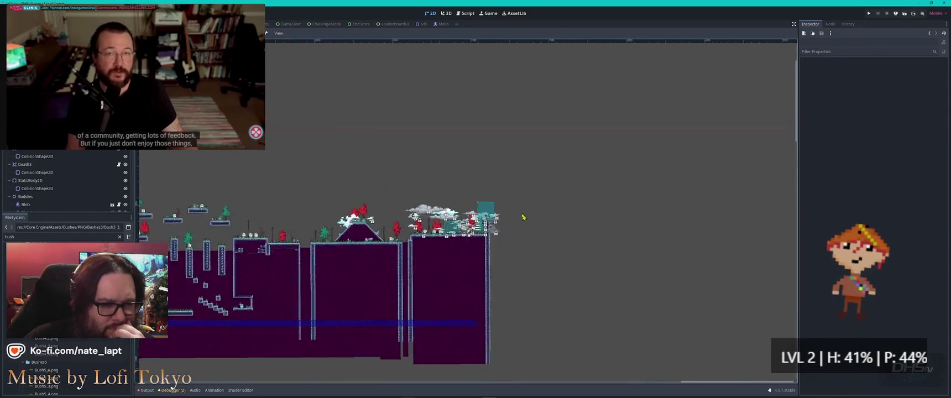
scroll(444, 213, "up", 3)
scroll(444, 213, "up", 3)
Step: Select the Melloboy guard NPC standing near the ladder in the cloudy level
left_click(504, 205)
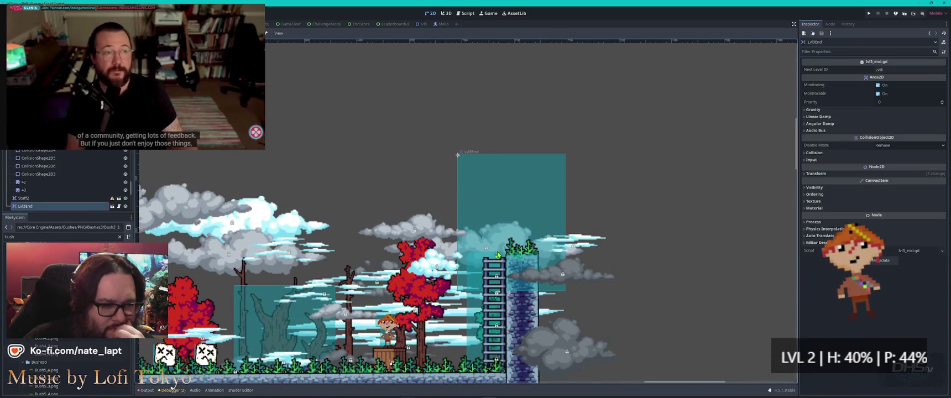
left_click(478, 320)
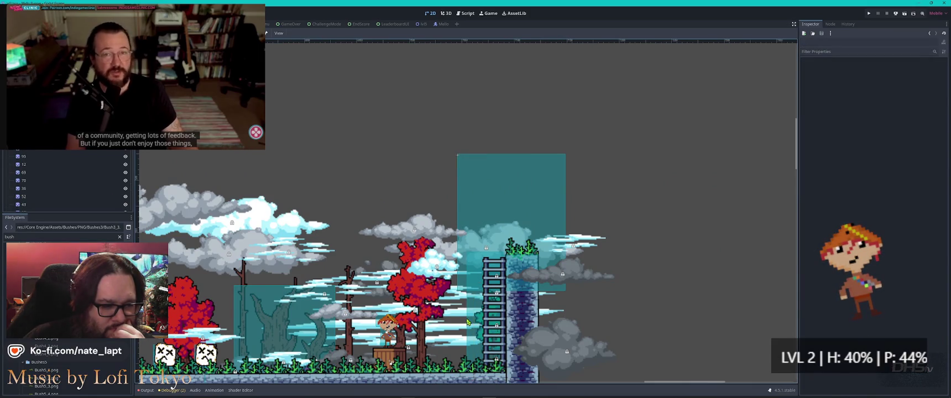
left_click(391, 326)
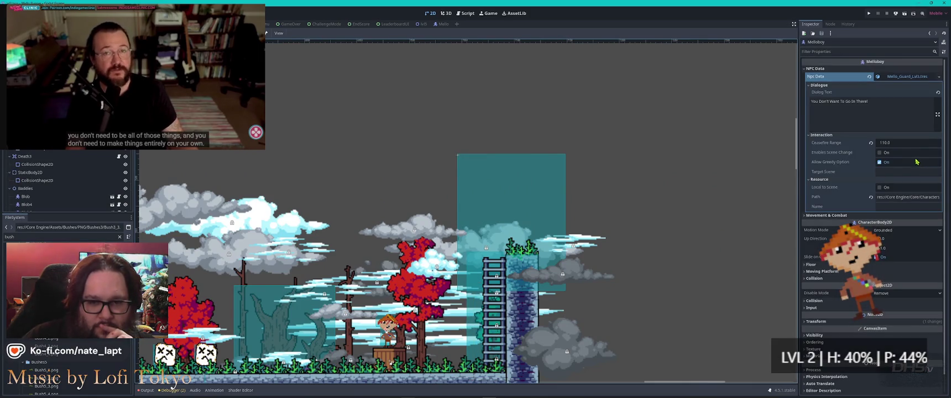
scroll(854, 194, "down", 1)
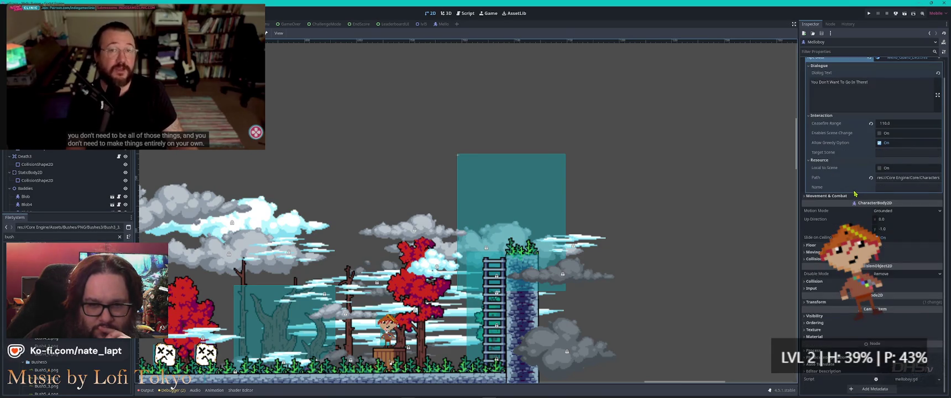
scroll(853, 100, "up", 1)
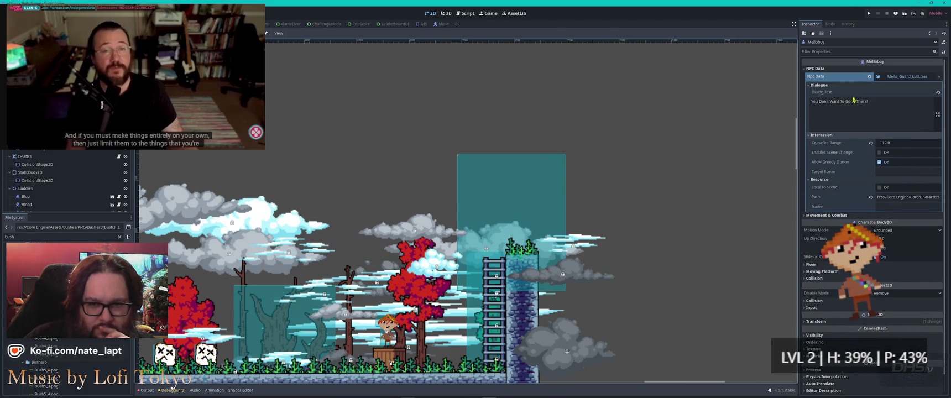
Step: Review the guard's NPC Data and Movement & Combat settings, then bring up melloboy.gd
left_click(907, 77)
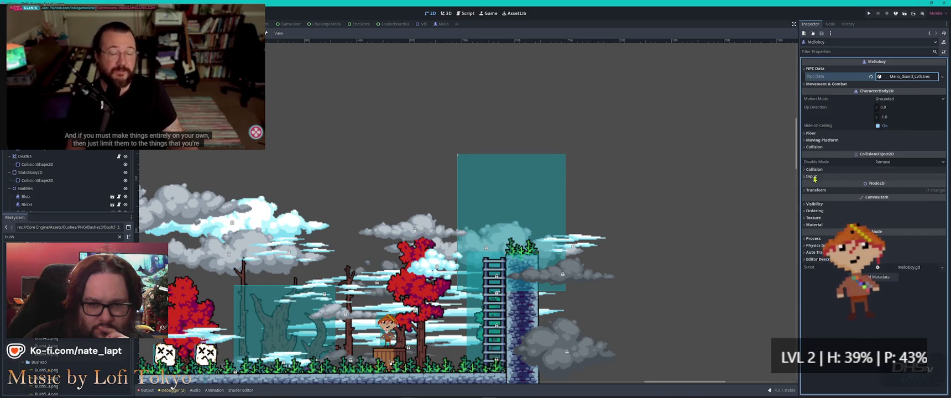
left_click(902, 77)
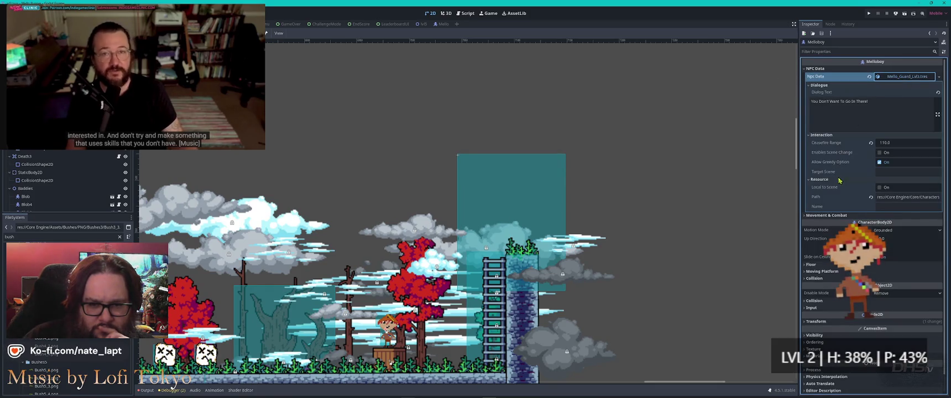
scroll(834, 183, "down", 1)
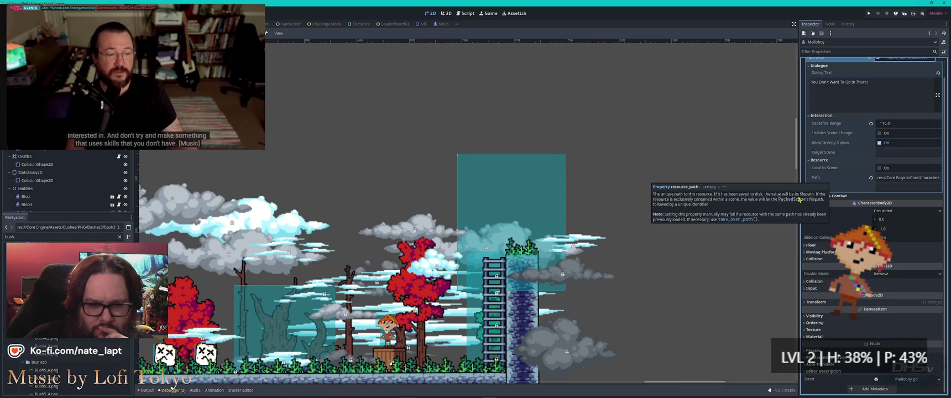
left_click(811, 197)
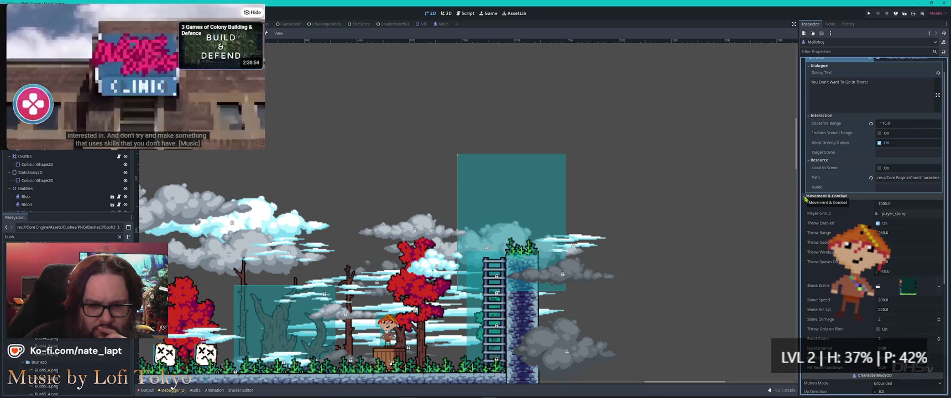
left_click(807, 197)
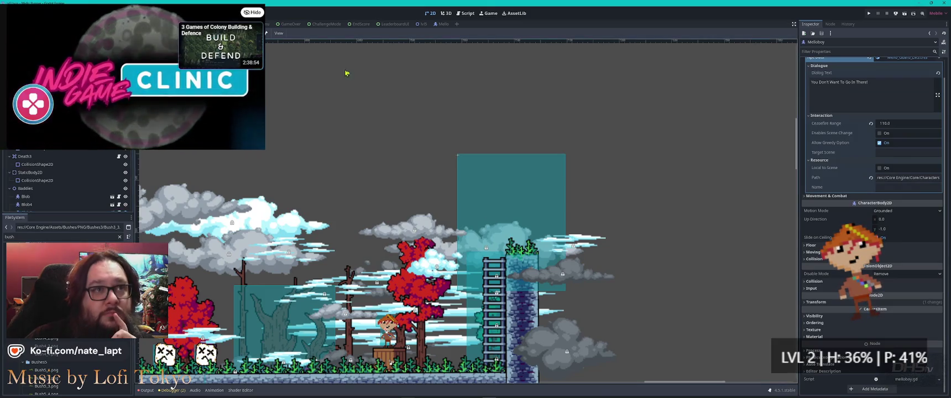
scroll(376, 128, "down", 5)
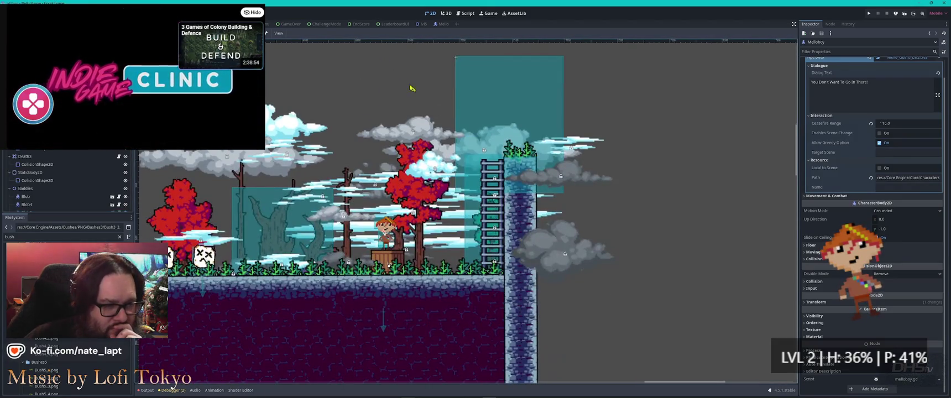
left_click(474, 136)
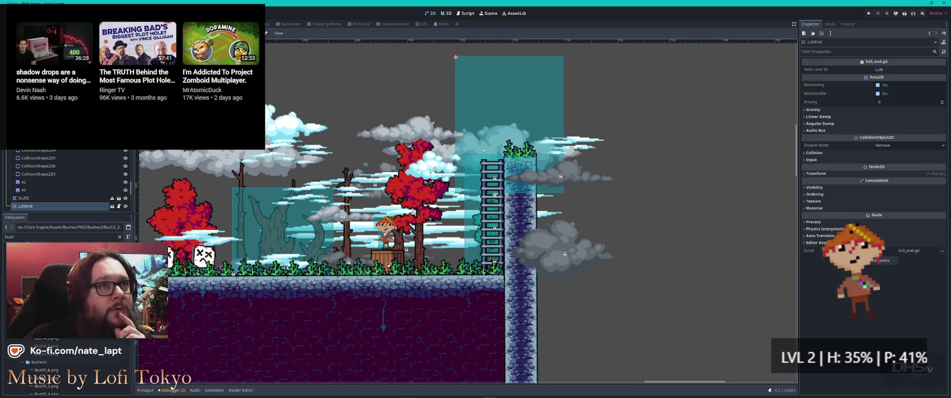
scroll(67, 179, "up", 10)
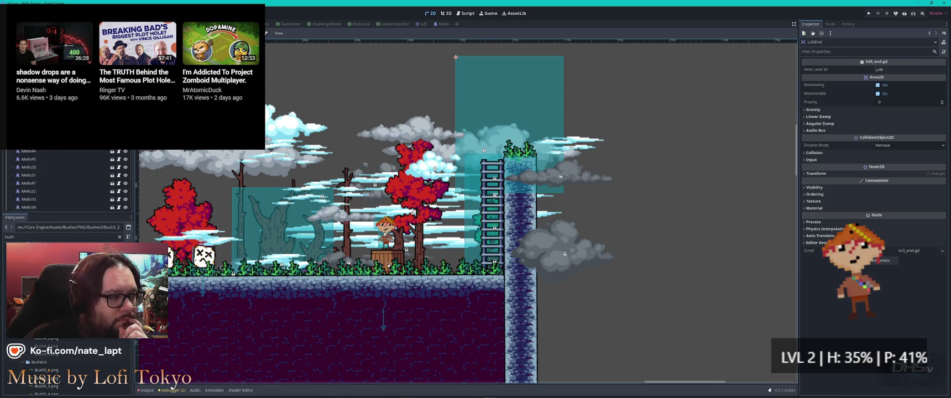
key("ctrl+F3")
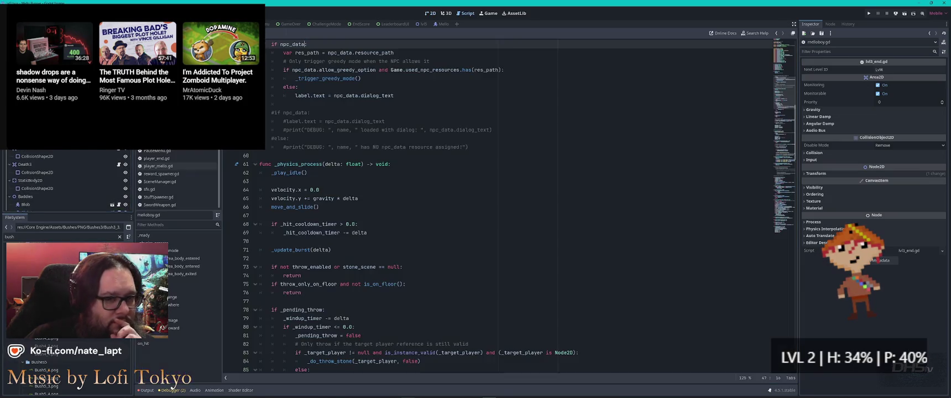
left_click(460, 181)
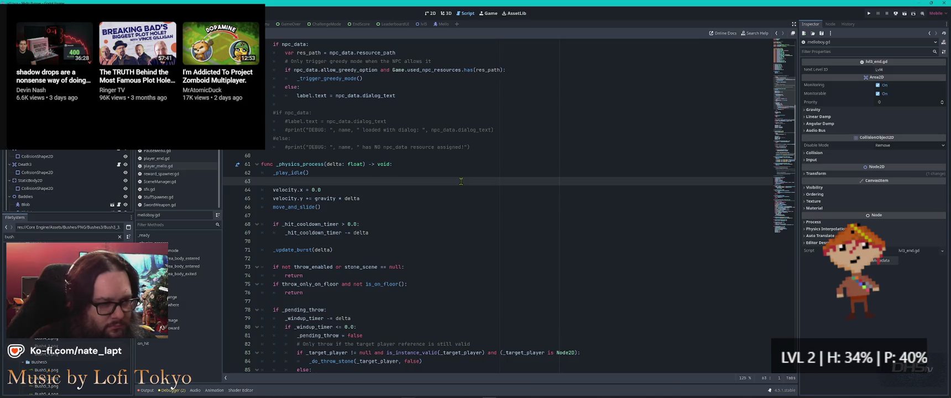
key("ctrl+f")
type("lvl")
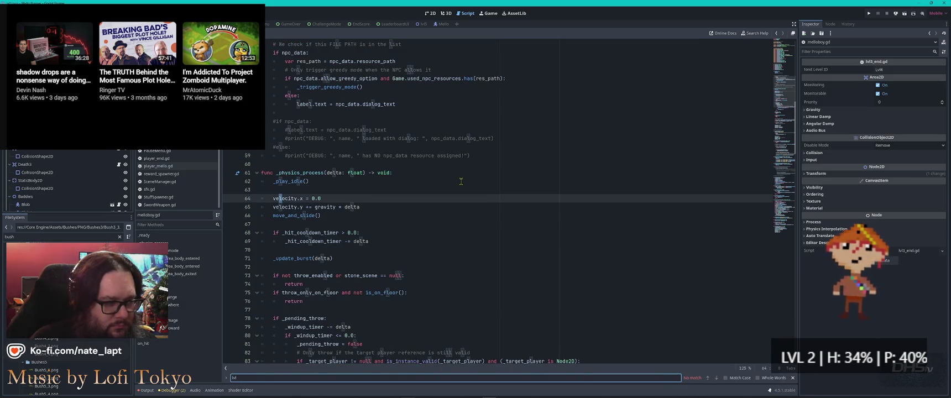
key("Escape")
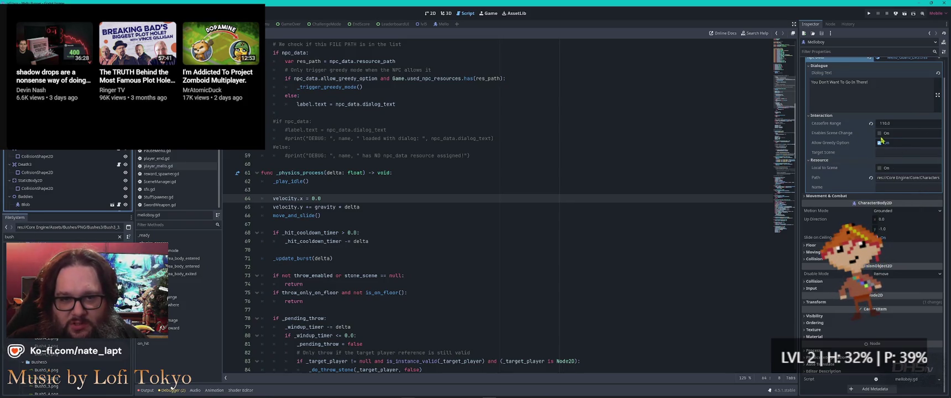
Step: Look over the guard's Dialogue, resource path, Floor and Movement & Combat settings in the Inspector
scroll(882, 141, "up", 2)
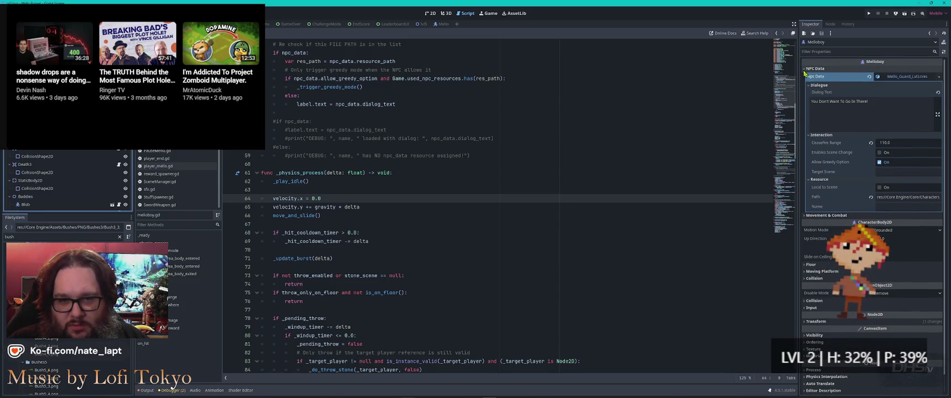
left_click(818, 85)
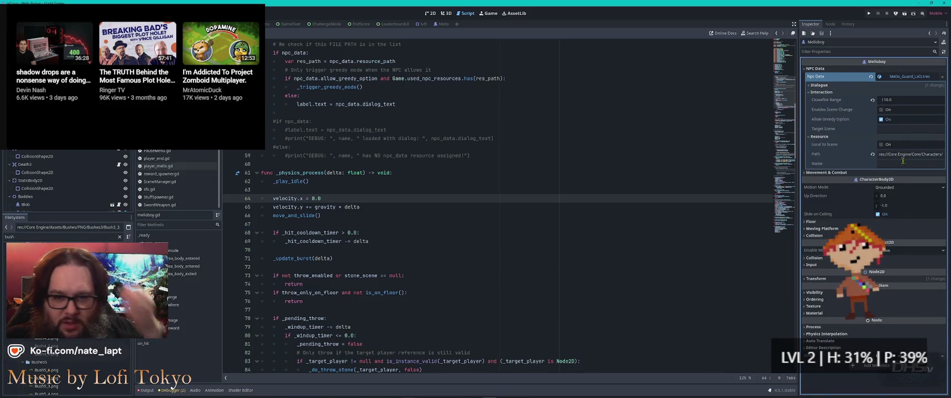
left_click(920, 154)
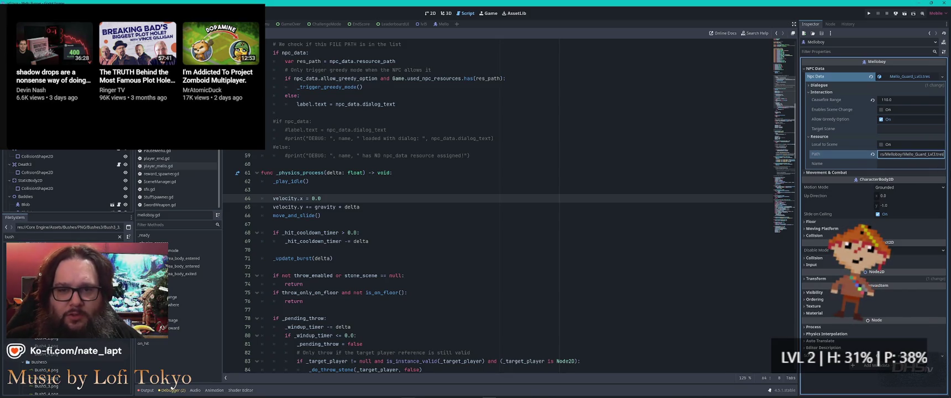
left_click(907, 78)
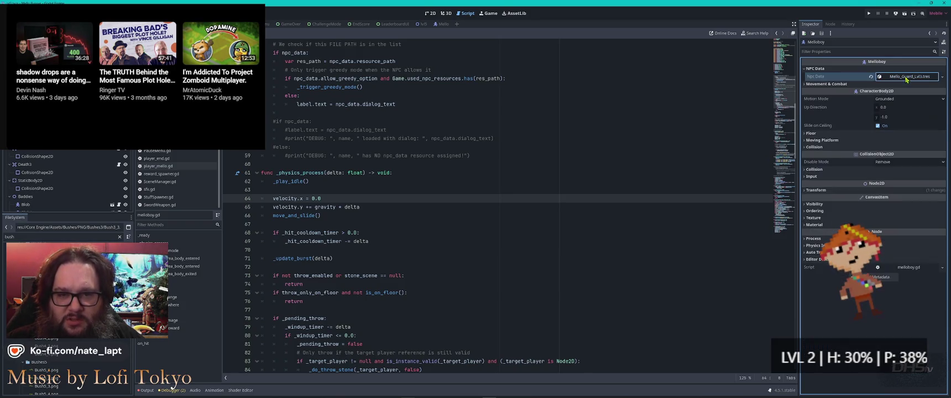
left_click(808, 134)
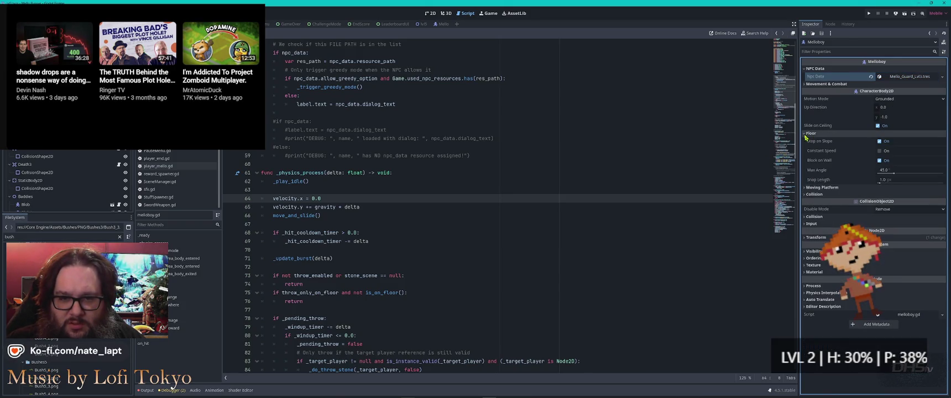
left_click(807, 134)
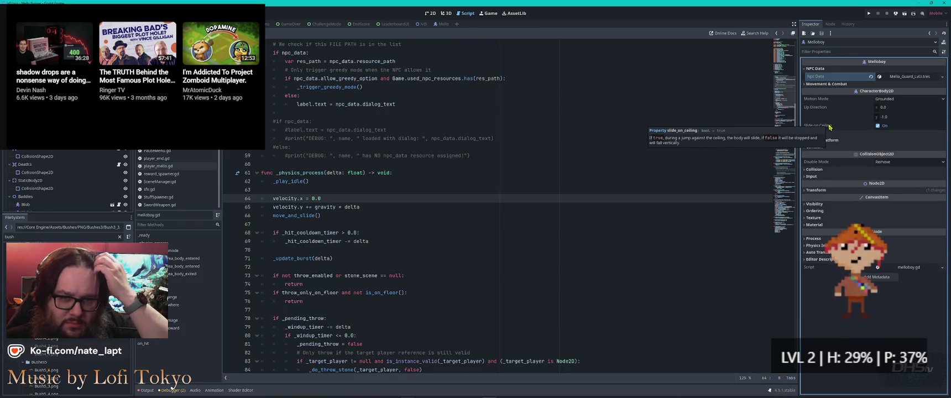
left_click(805, 84)
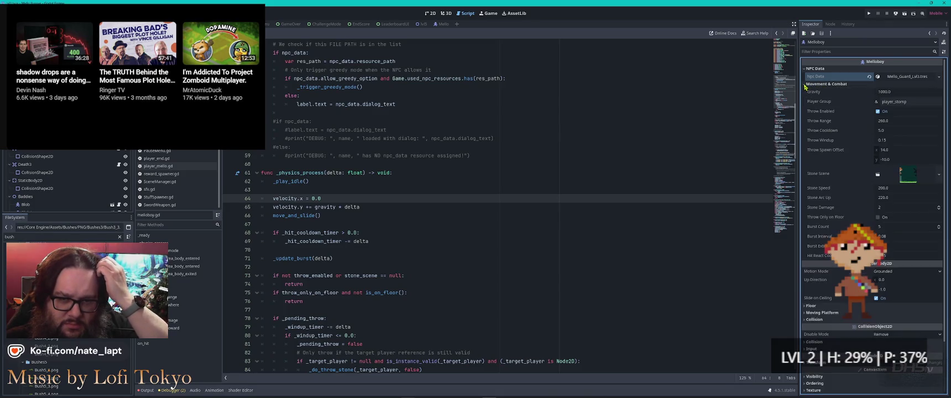
left_click(806, 84)
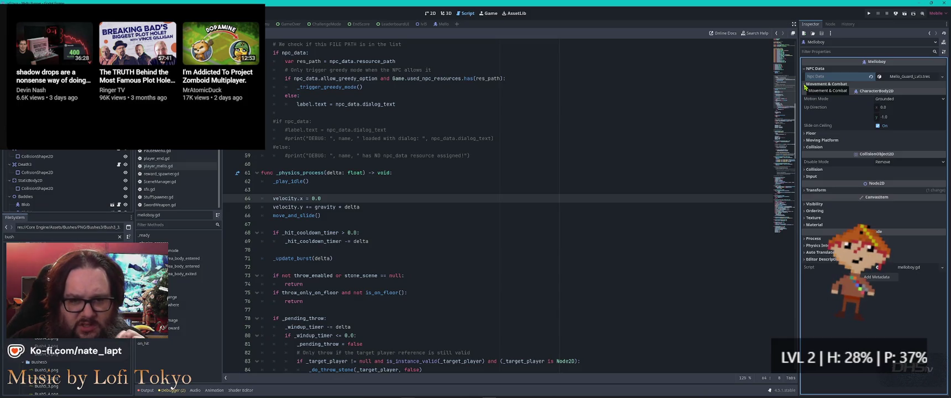
Step: Read the NPC Data path to confirm Mello_Guard_Lvl3.tres, then return to the 2D level
mouse_move(873, 184)
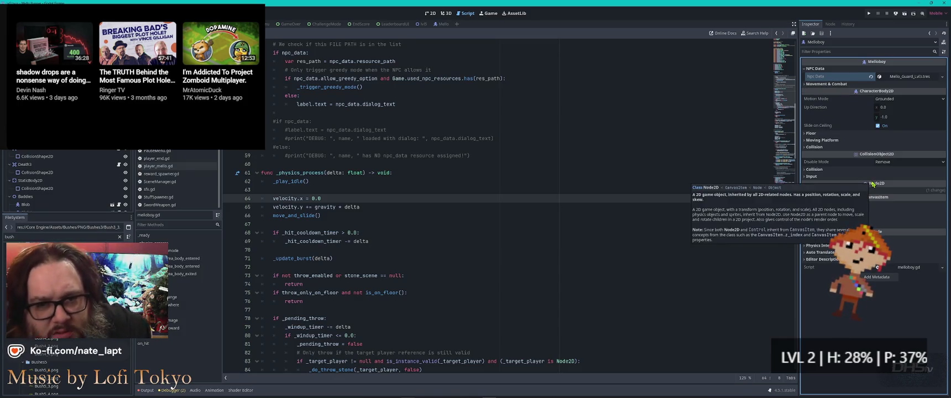
left_click(913, 77)
left_click(913, 154)
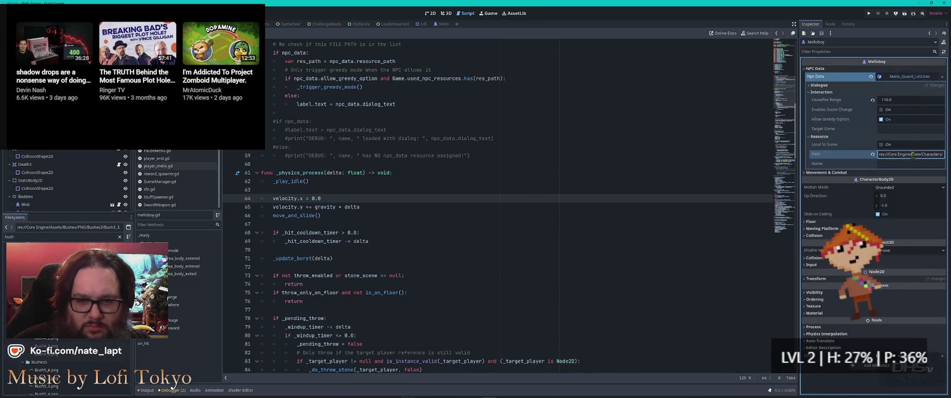
key("End")
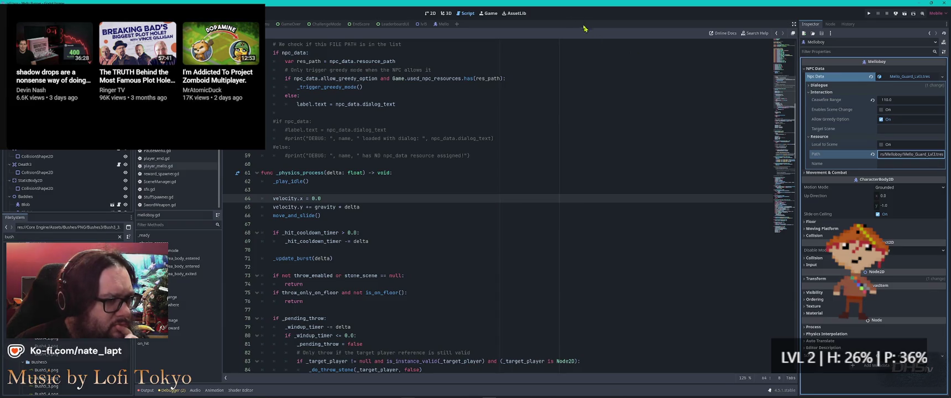
left_click(431, 13)
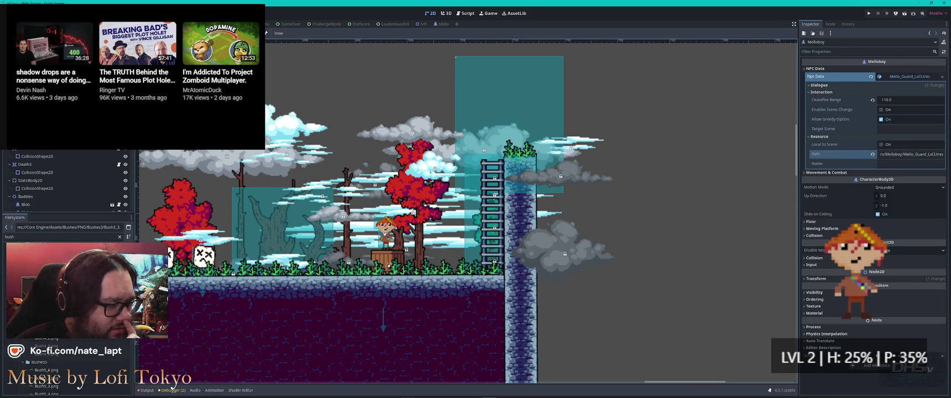
Step: Open Lvl3End's script lvl3_end.gd, which loads Lvl4, then go back to melloboy.gd
left_click(388, 257)
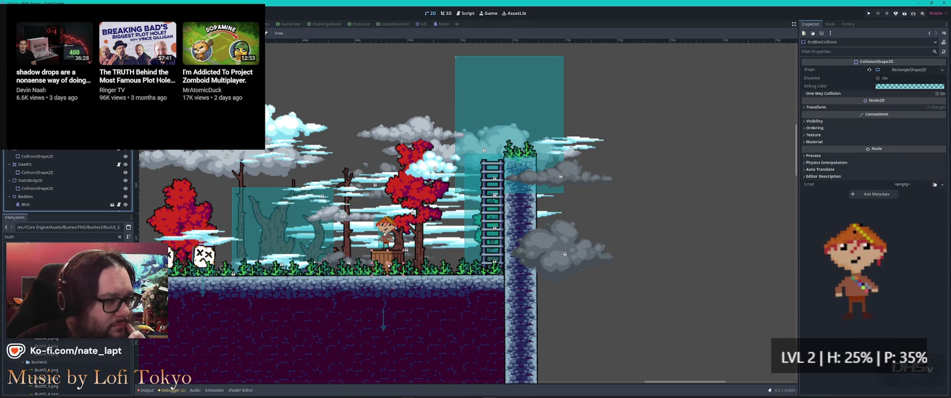
left_click(523, 104)
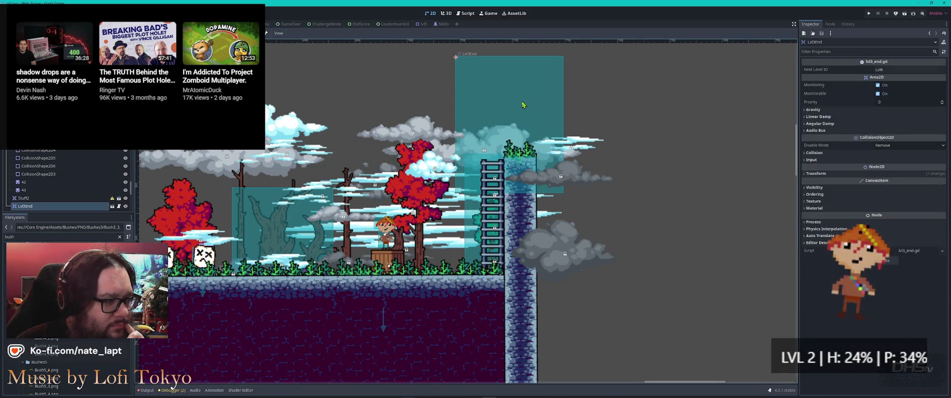
left_click(118, 205)
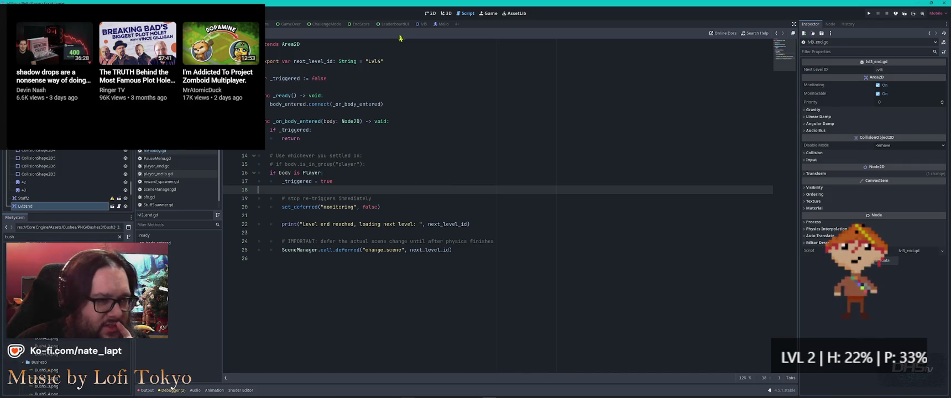
left_click(432, 15)
scroll(472, 216, "up", 3)
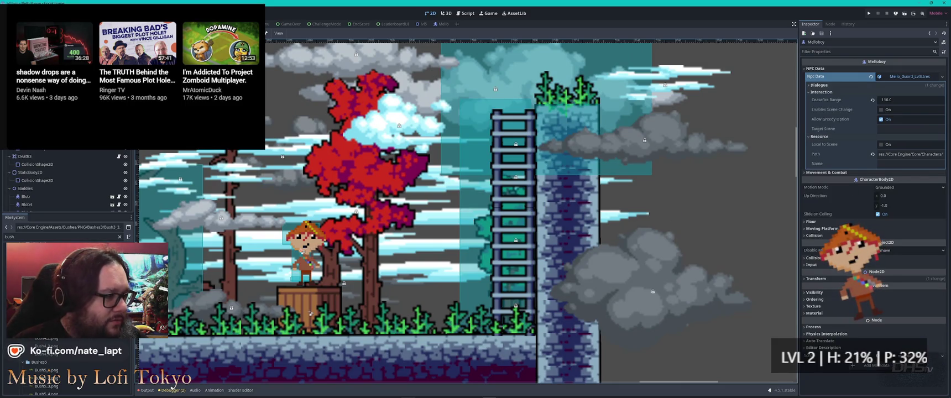
left_click(464, 13)
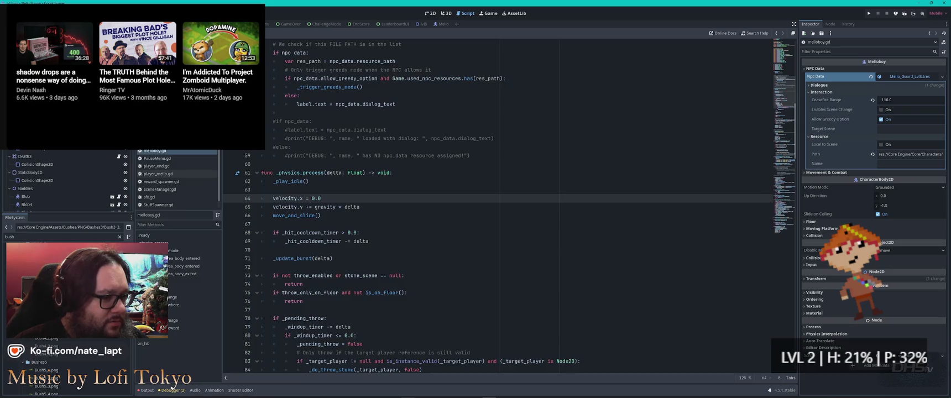
Step: Search melloboy.gd for 'scene' and step through each scene-change match
left_click(467, 216)
key("ctrl+End")
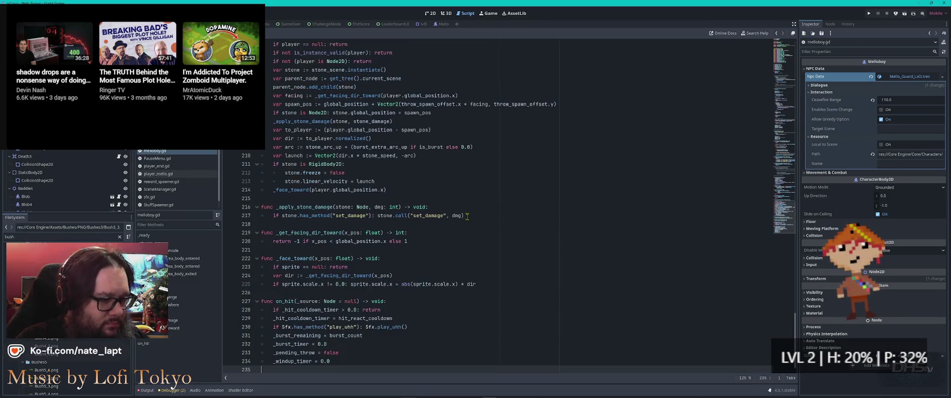
key("ctrl+f")
type("scene")
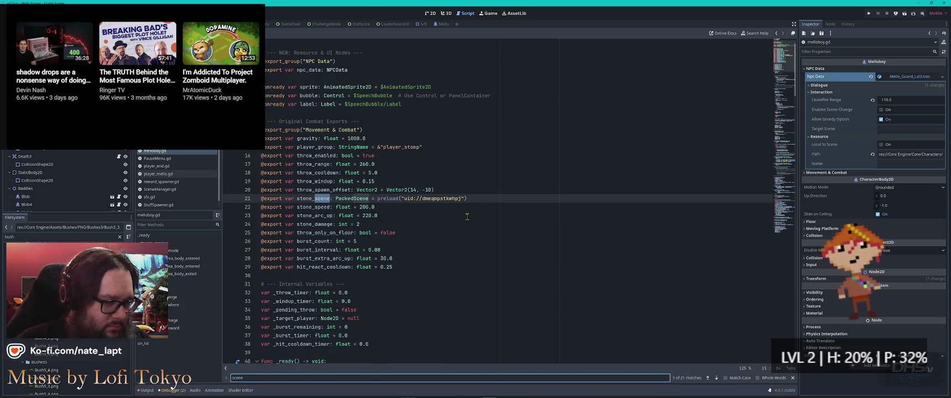
key("Return")
key("Return")
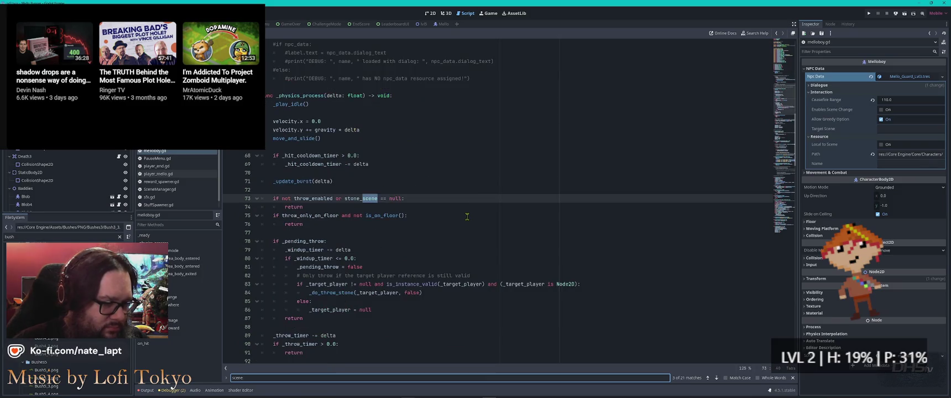
key("Return")
key("Return")
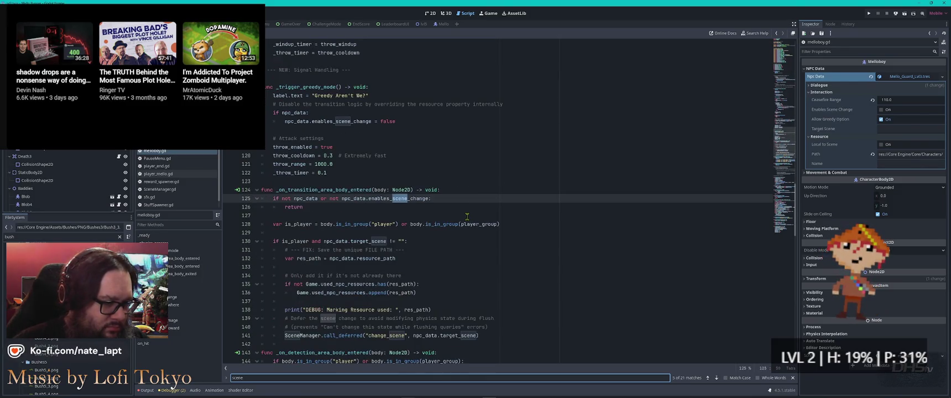
key("Return")
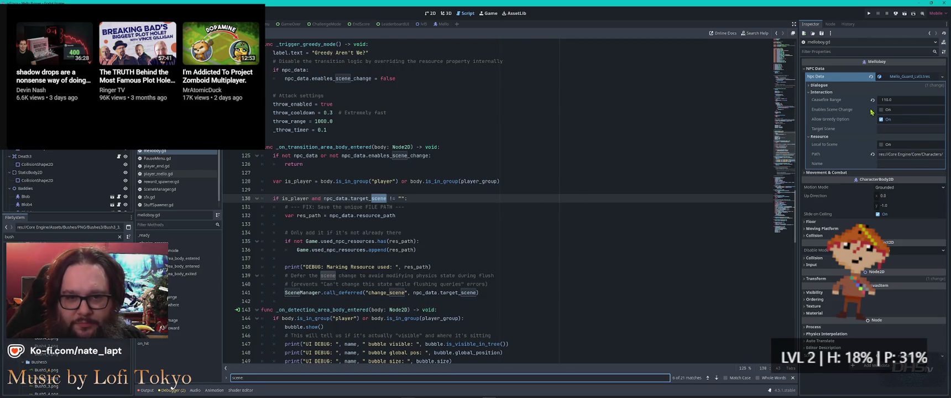
Step: Reopen the level-end script lvl3_end.gd to check it, then return to the 2D level
mouse_move(834, 157)
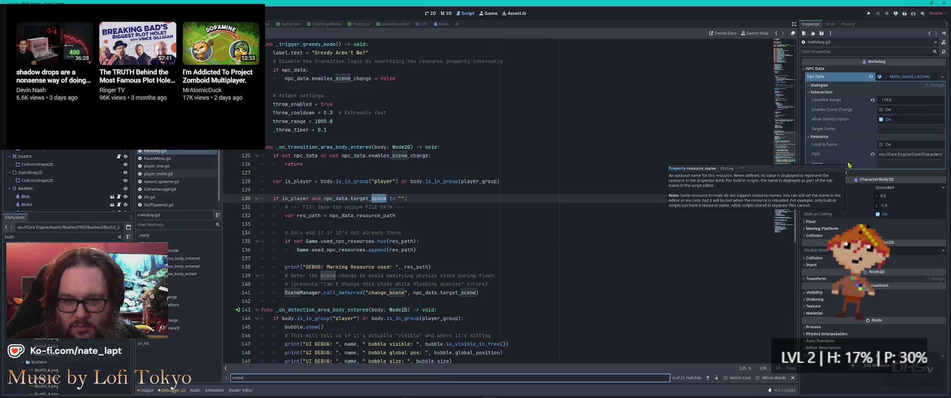
mouse_move(828, 125)
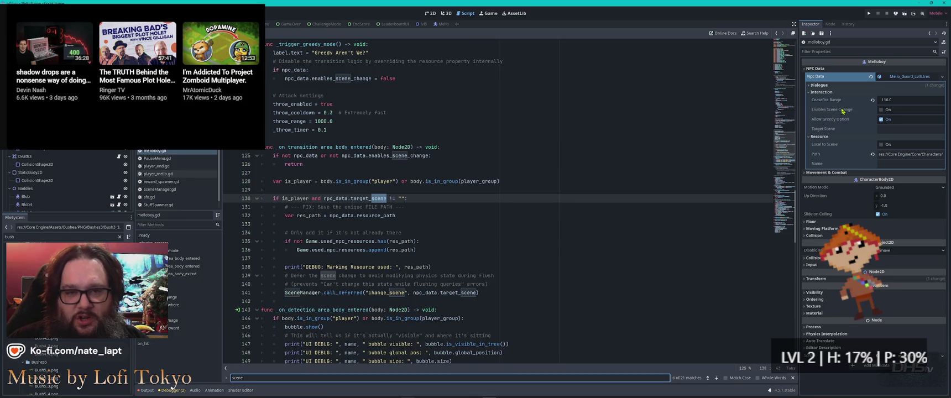
left_click(430, 13)
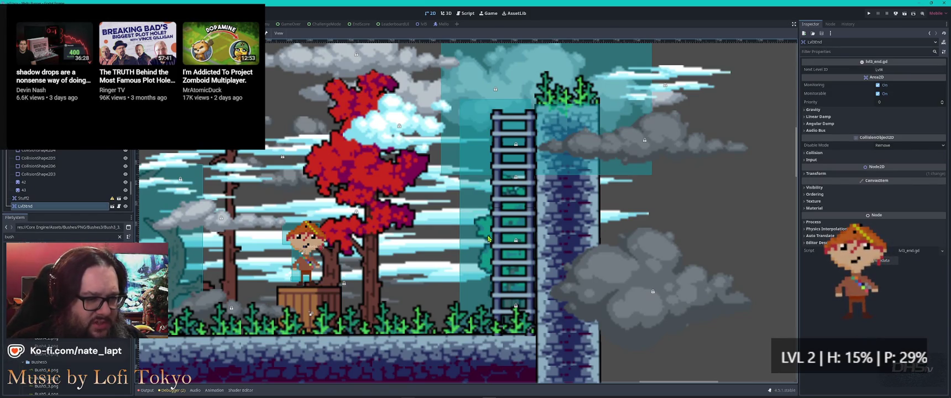
left_click(118, 206)
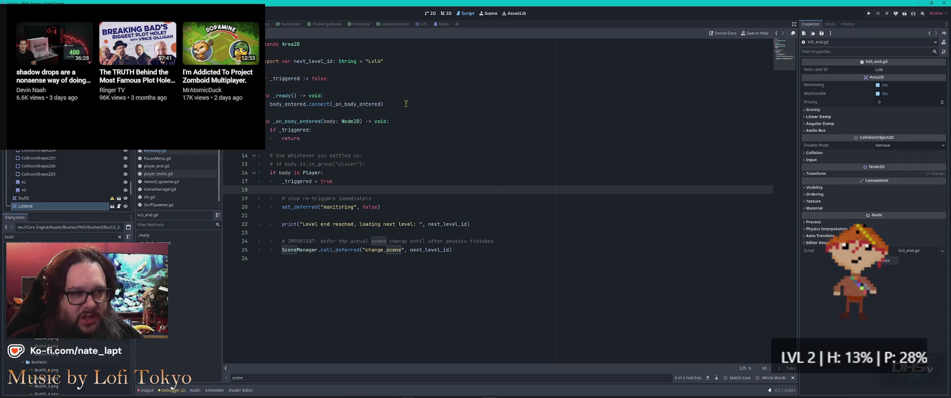
key("ctrl+F1")
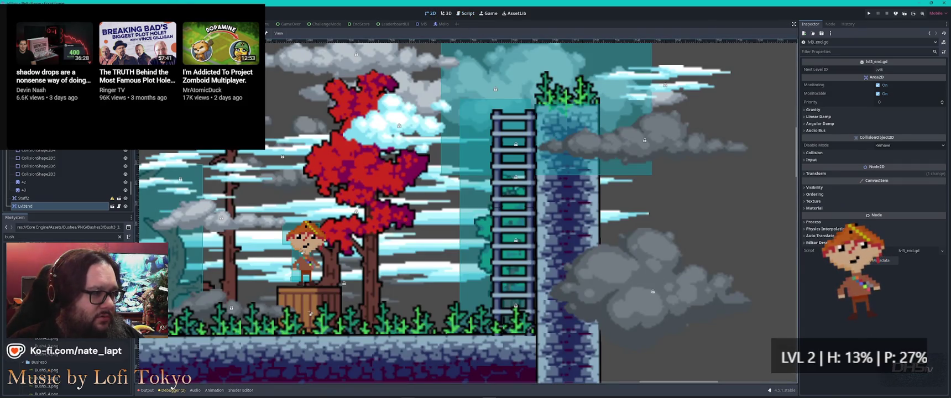
Step: Select the Melloboy guard in the Scene dock and expand its NPC Data resource
scroll(528, 184, "down", 5)
scroll(528, 183, "up", 5)
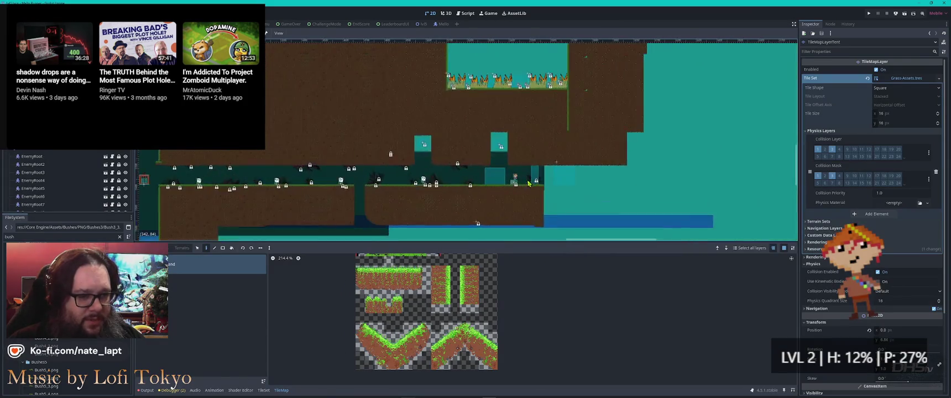
scroll(528, 184, "up", 6)
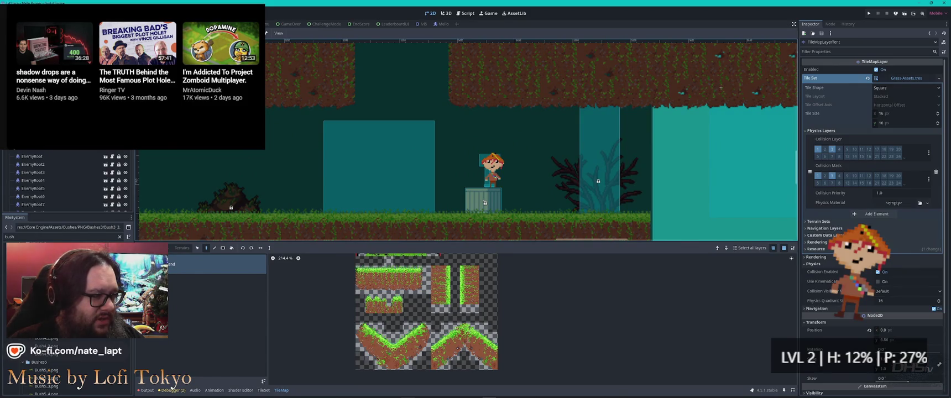
scroll(31, 183, "down", 5)
scroll(31, 182, "down", 5)
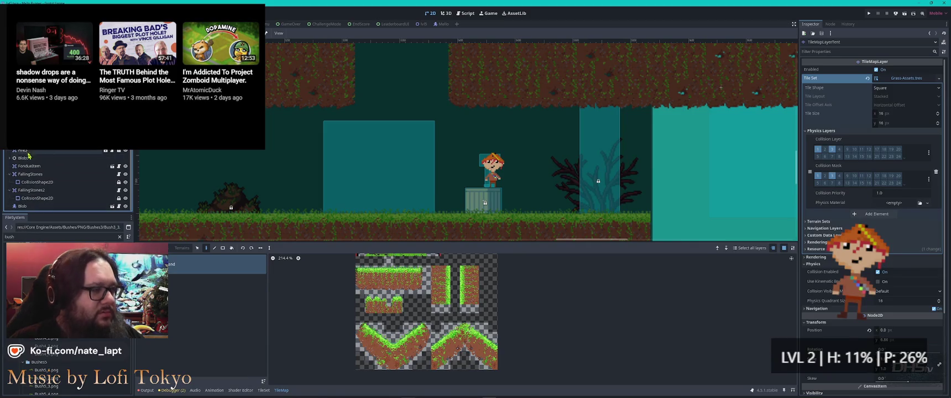
scroll(31, 182, "up", 3)
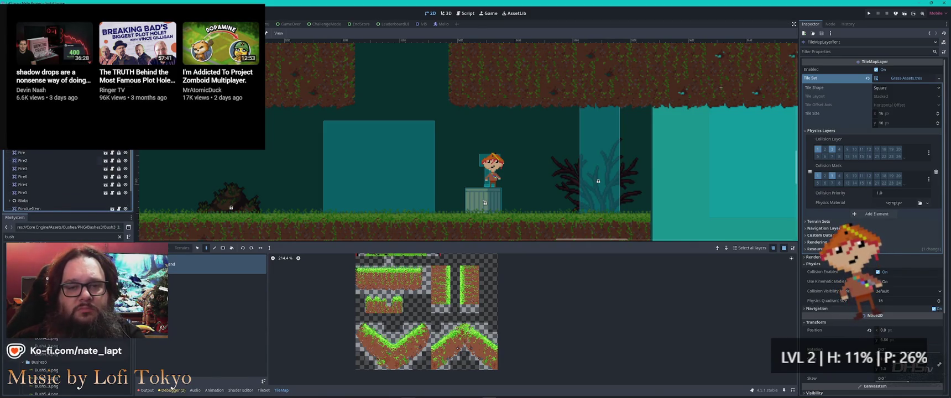
scroll(31, 166, "up", 1)
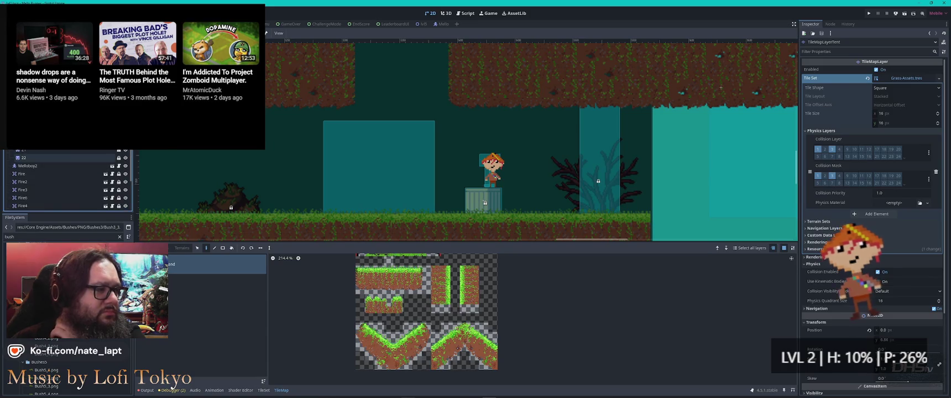
left_click(27, 166)
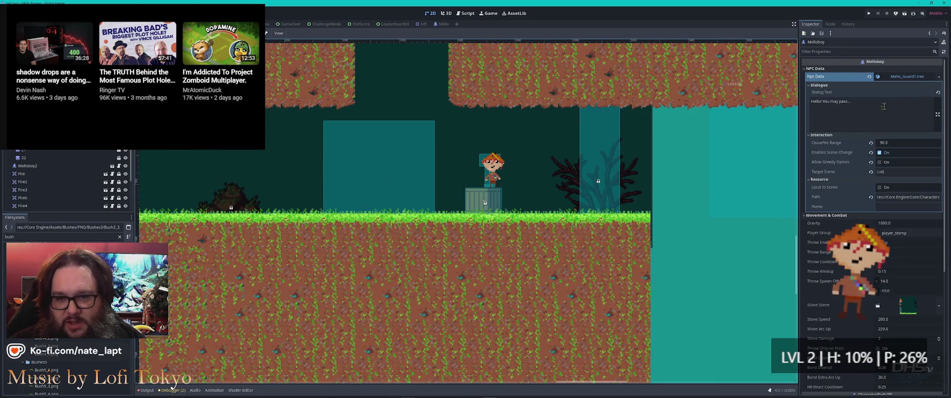
left_click(905, 78)
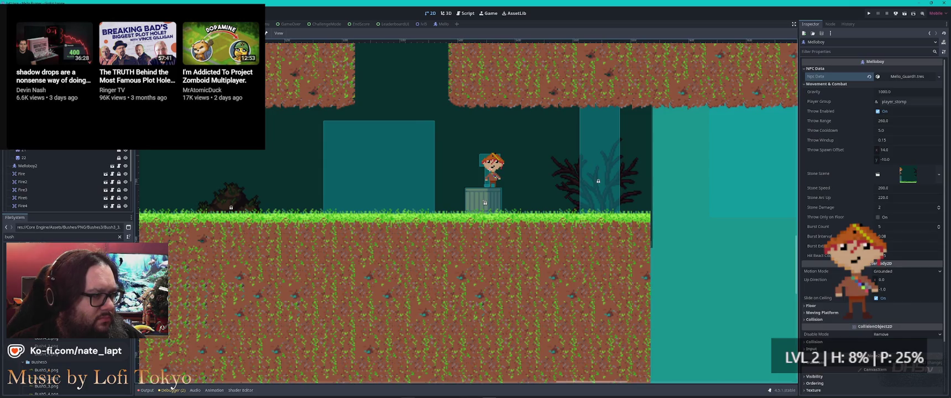
left_click(909, 78)
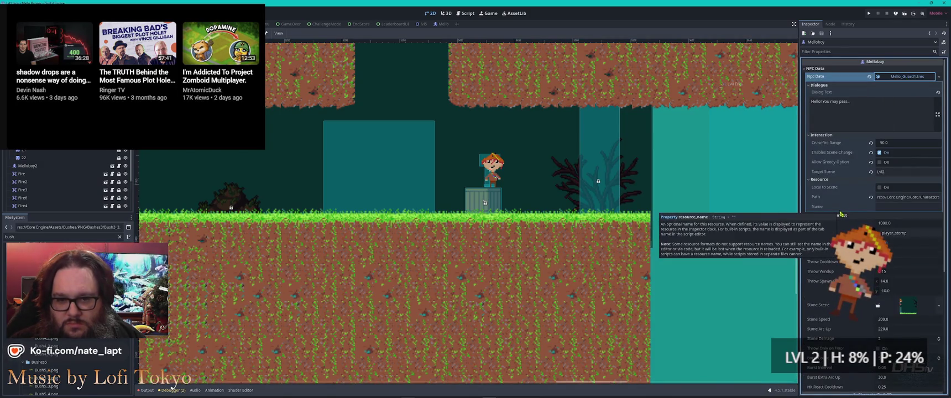
Step: Inspect the NPC Data path and resource options, then select the guard in the next level
left_click(919, 197)
left_click(919, 197)
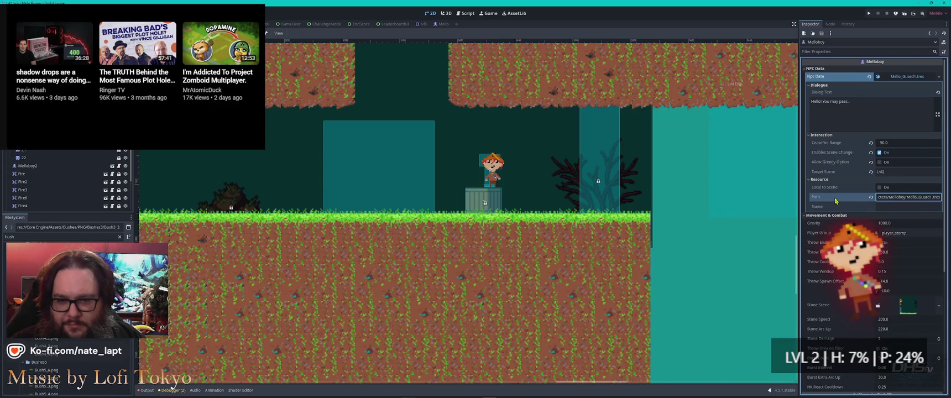
mouse_move(836, 200)
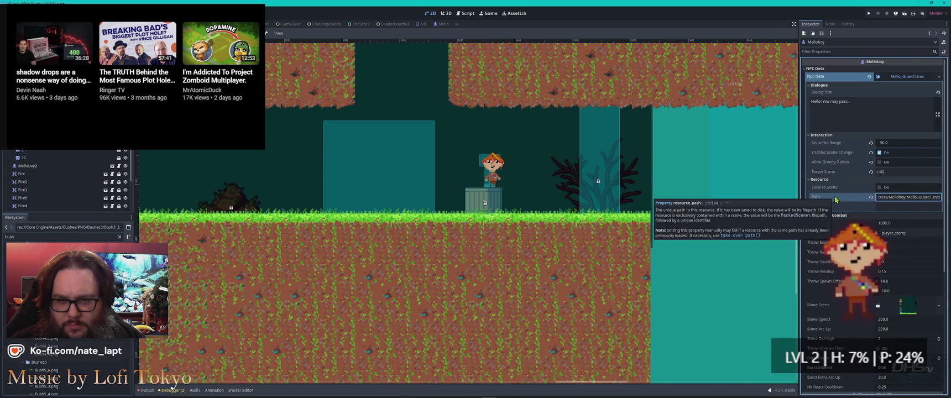
left_click(939, 77)
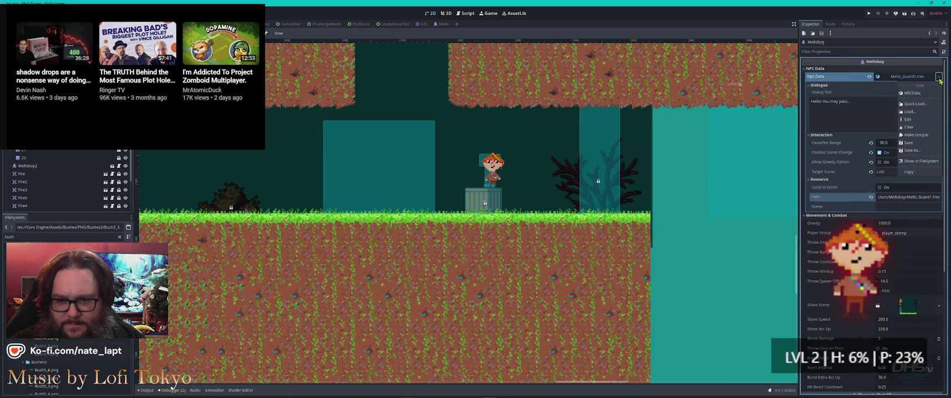
left_click(940, 81)
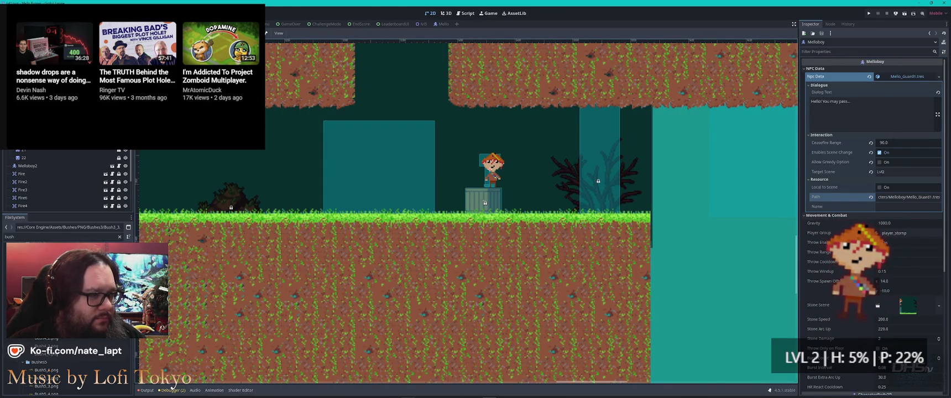
key("ctrl+Tab")
key("ctrl+Tab")
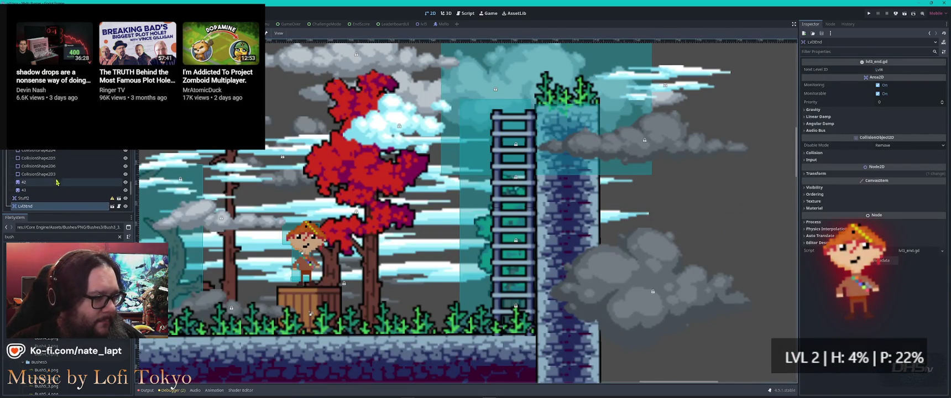
left_click(310, 244)
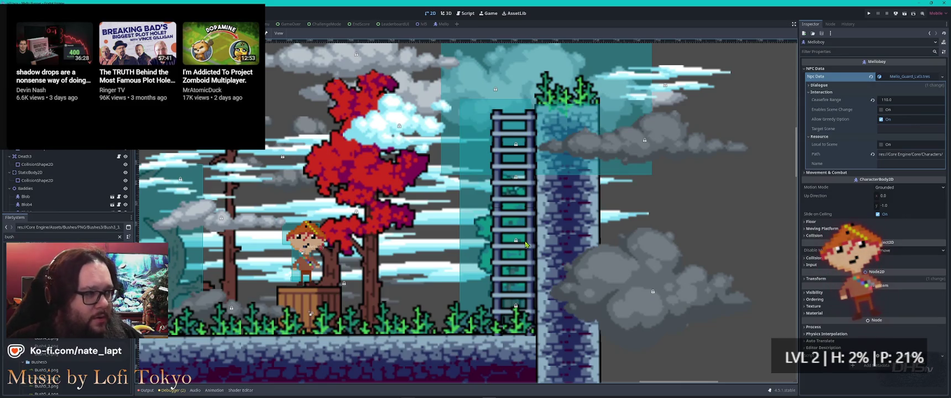
key("ctrl+Tab")
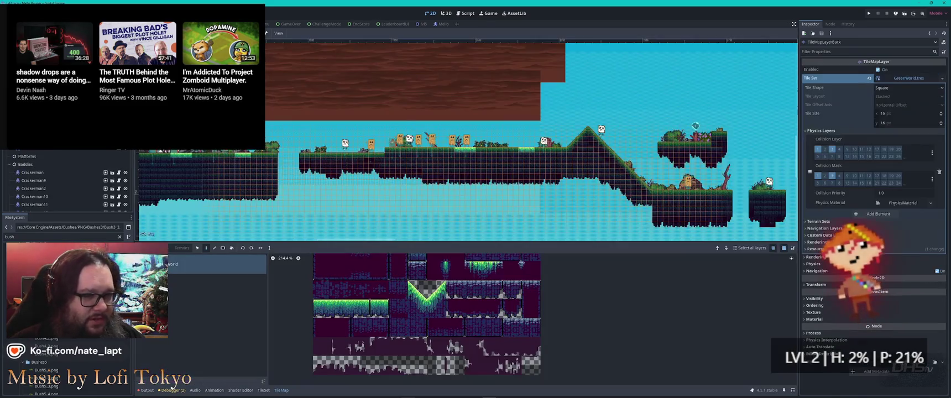
scroll(624, 191, "down", 3)
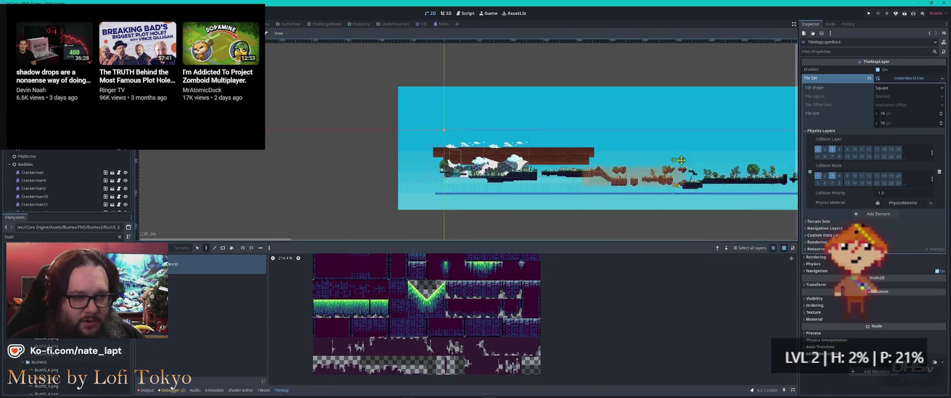
left_click(518, 181)
scroll(520, 180, "up", 8)
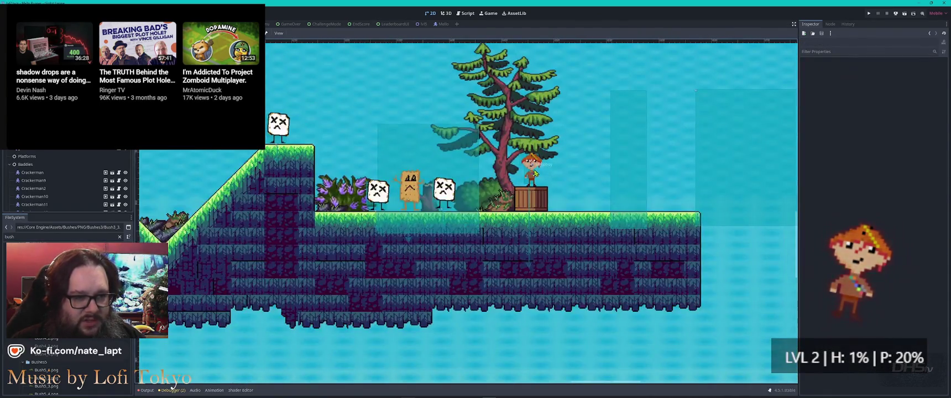
left_click(533, 173)
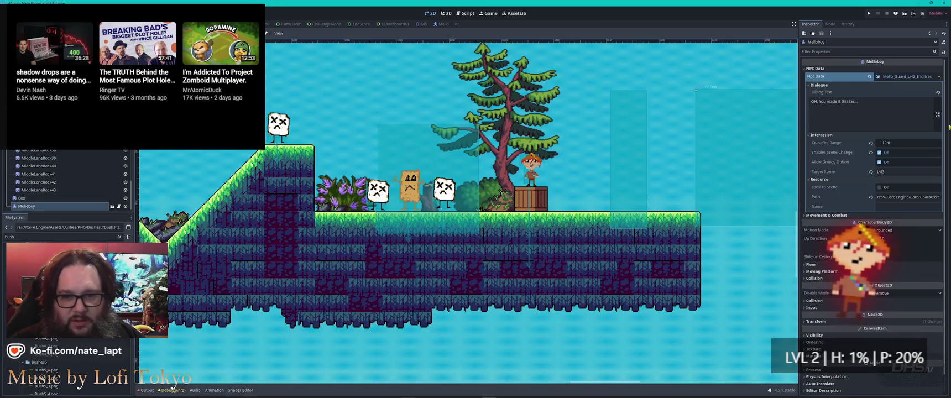
left_click(907, 171)
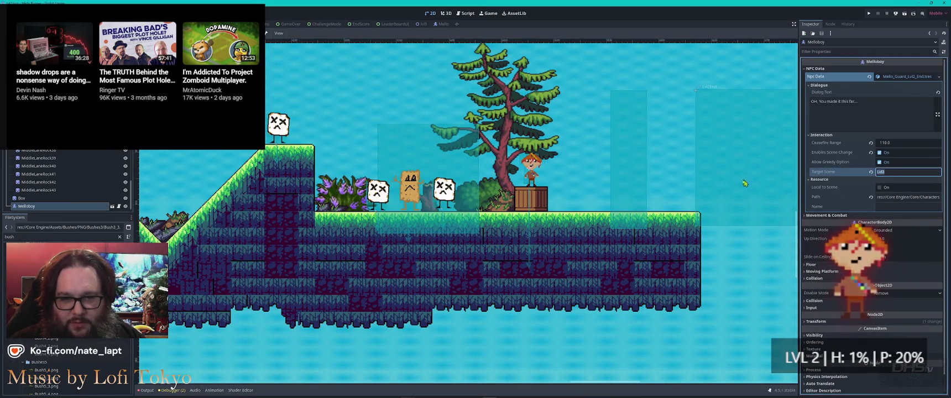
left_click(663, 162)
scroll(663, 166, "down", 2)
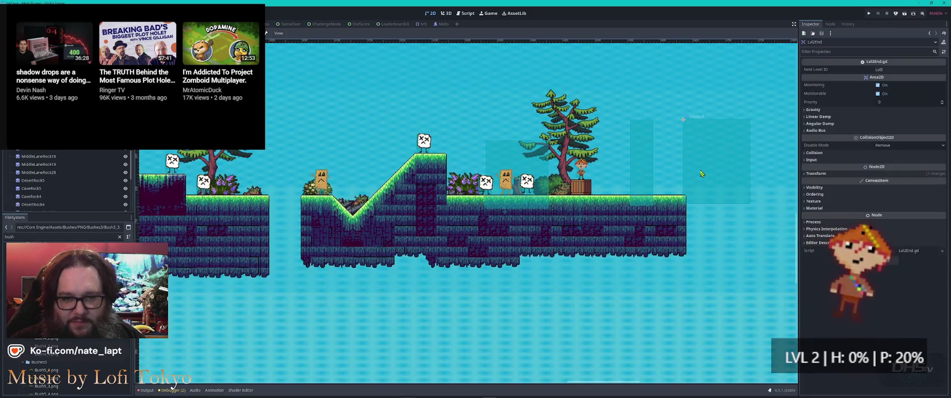
left_click(637, 172)
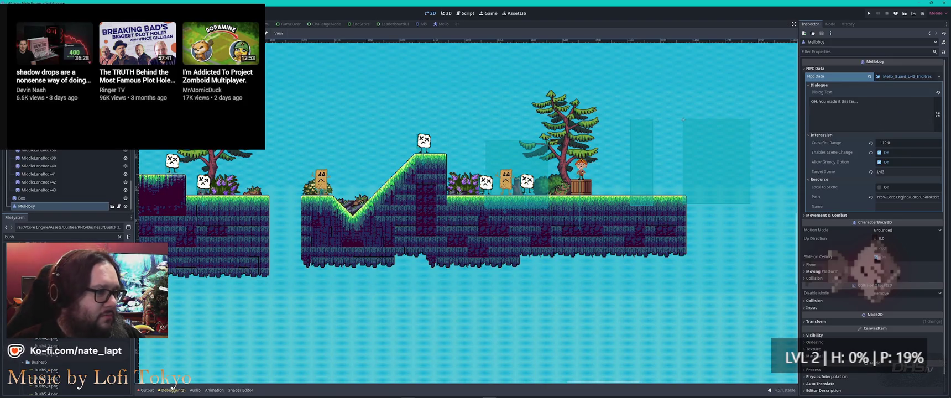
key("ctrl+Tab")
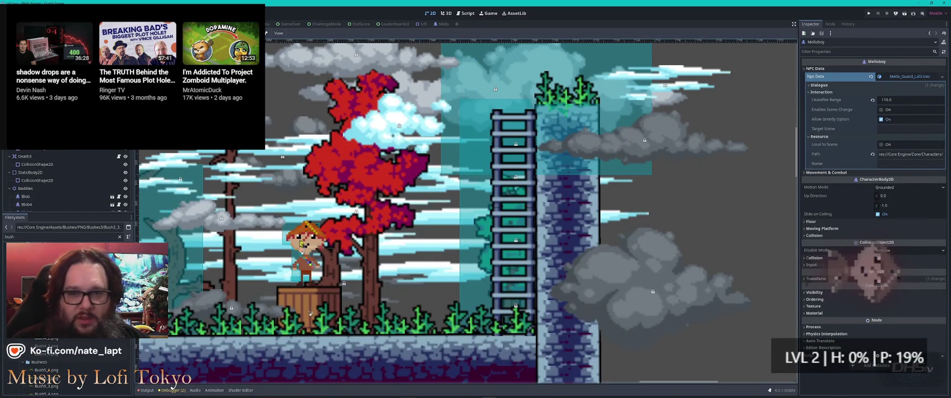
Step: Check the guard's dialogue, then select the Dragon in the moonlit level and open lvl4.gd
left_click(810, 86)
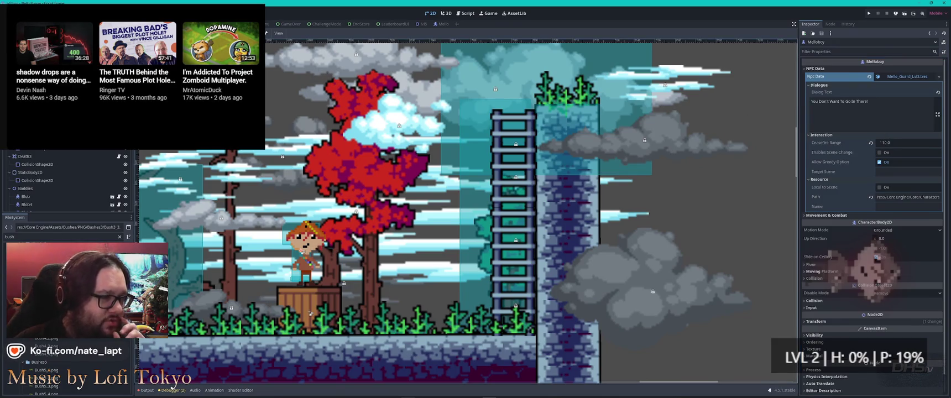
key("ctrl+Tab")
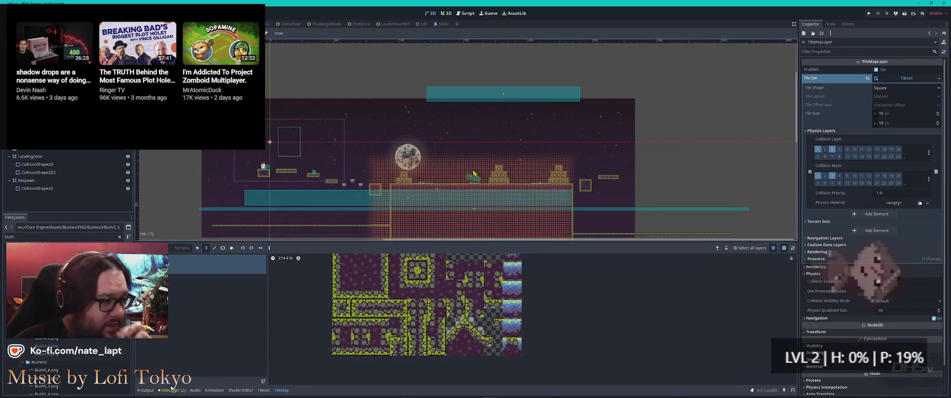
left_click(387, 134)
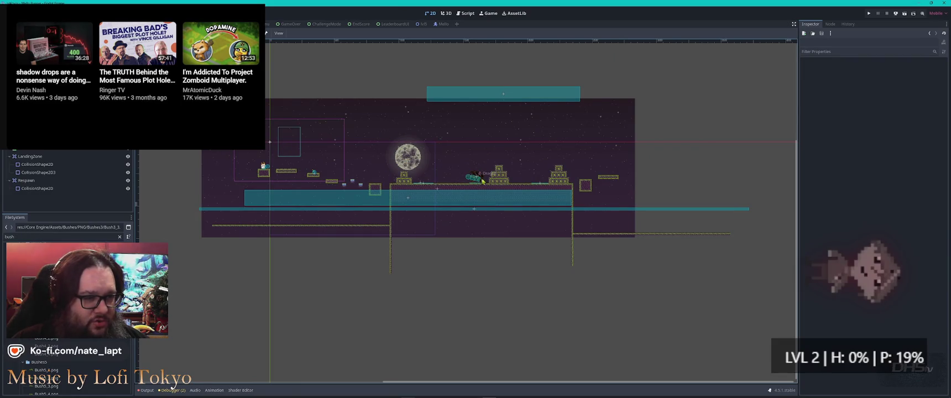
scroll(479, 177, "up", 4)
left_click(484, 175)
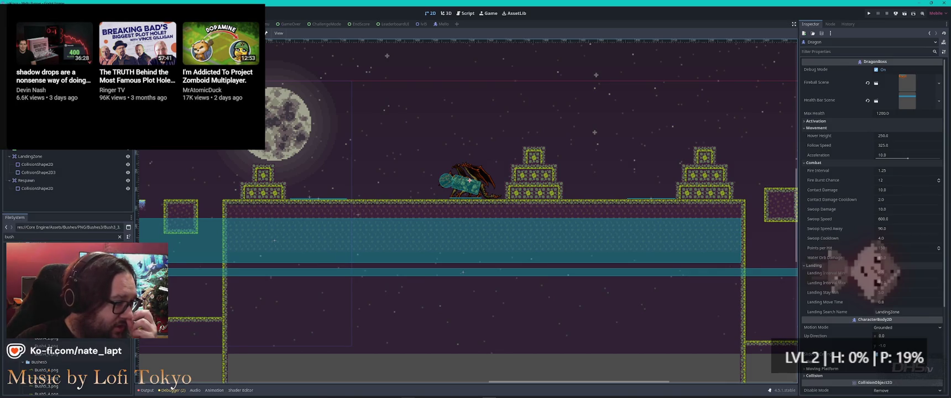
key("ctrl+F3")
Step: Find the change_scene call for Bonus1 on line 56 of lvl4.gd, then select the TileMapLayer node
key("ctrl+f")
type("scene")
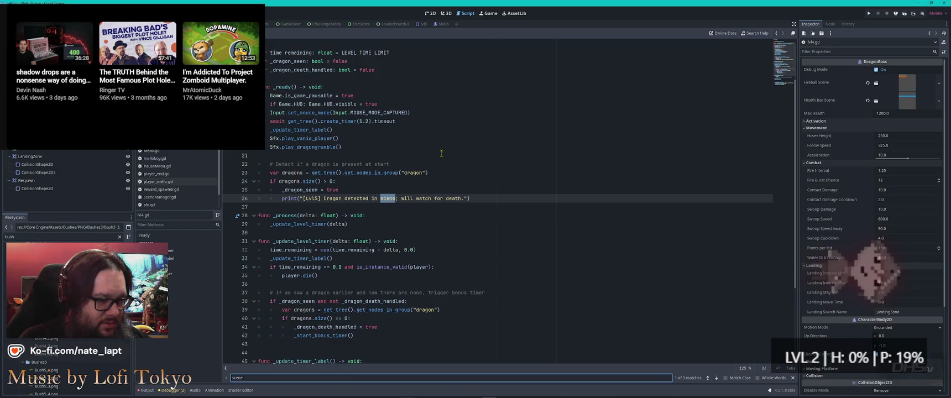
key("Return")
key("Escape")
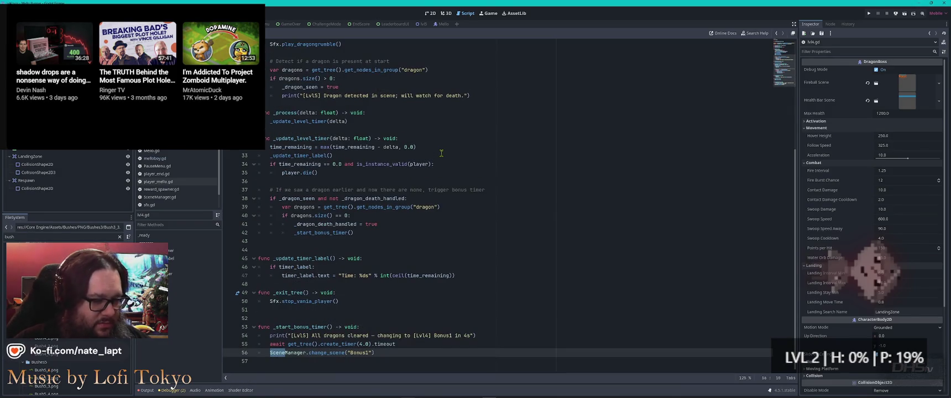
double_click(366, 352)
left_click(390, 355)
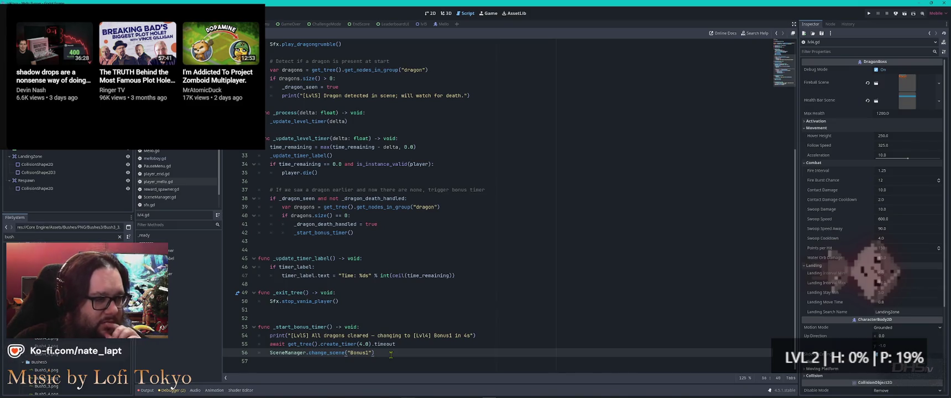
key("ctrl+Home")
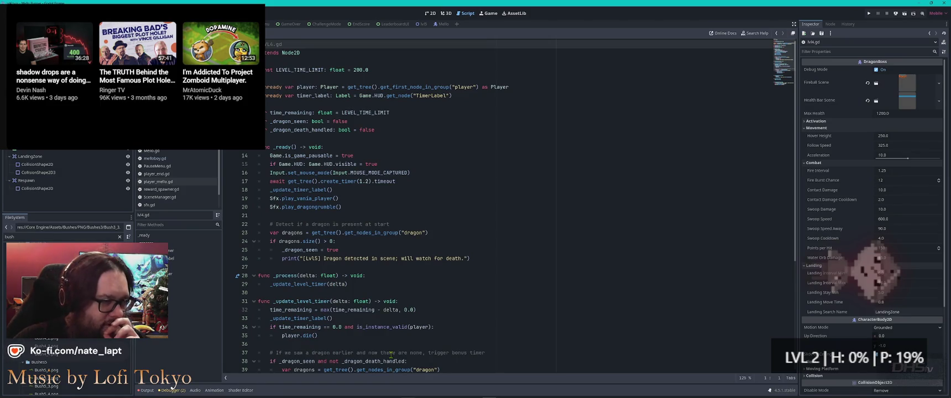
left_click(268, 46)
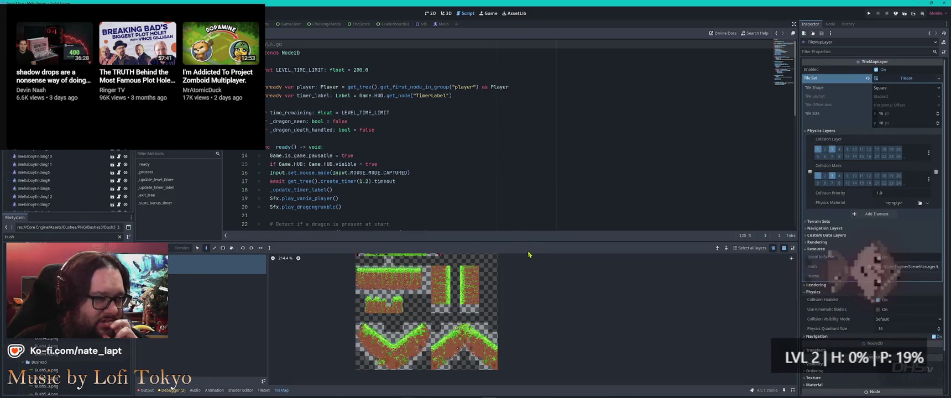
Step: Show the level in 2D and check the reference video in the browser before returning to Godot
left_click(430, 12)
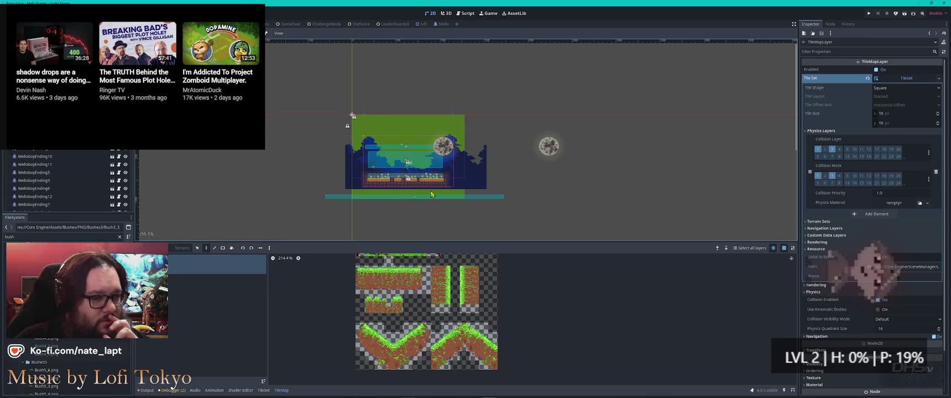
mouse_move(637, 394)
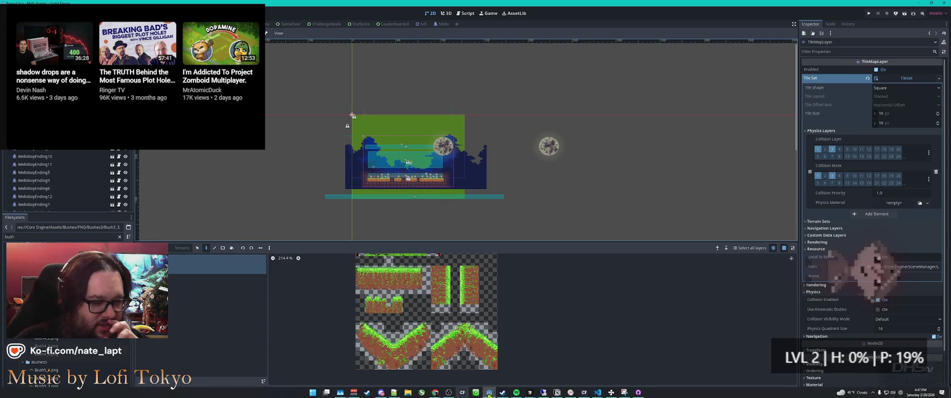
left_click(381, 392)
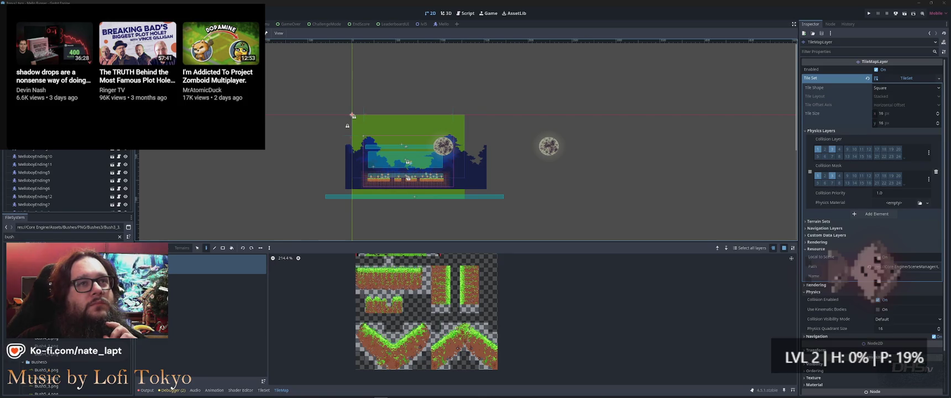
scroll(173, 127, "down", 5)
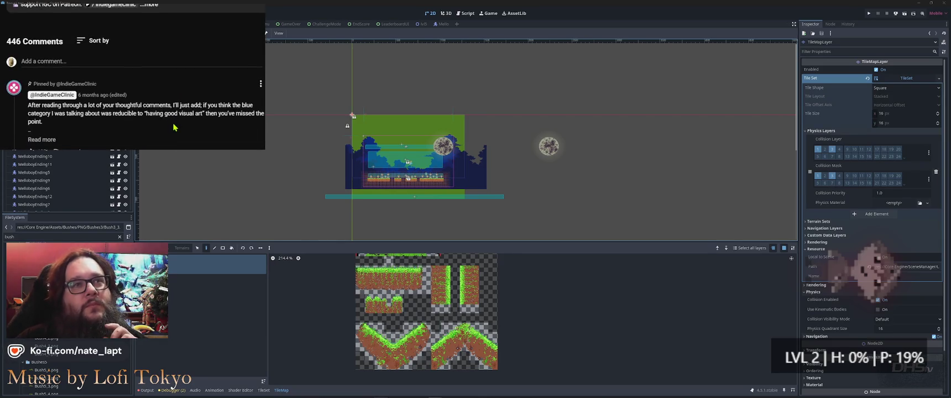
scroll(173, 127, "down", 8)
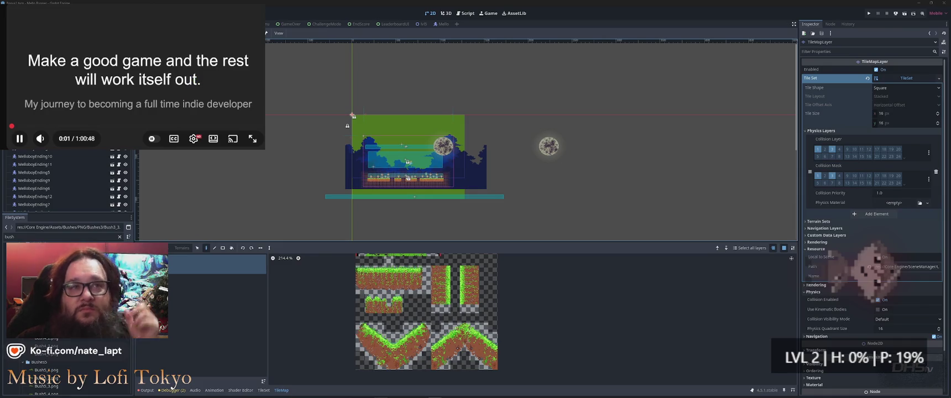
left_click(123, 51)
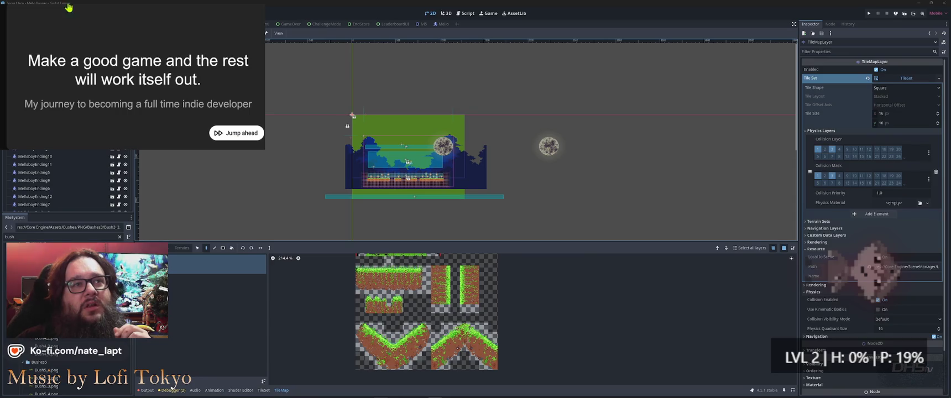
left_click(96, 74)
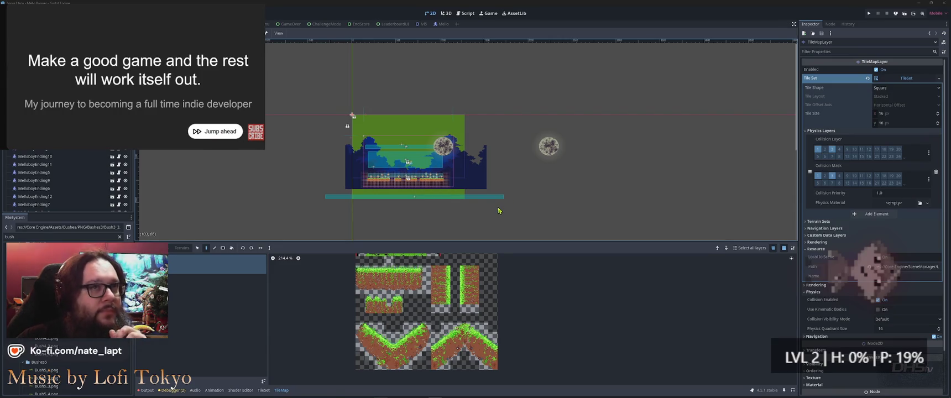
mouse_move(435, 394)
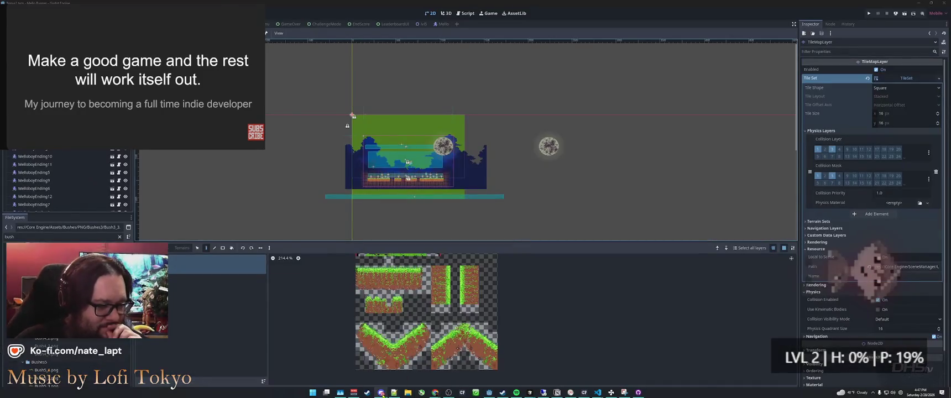
left_click(318, 304)
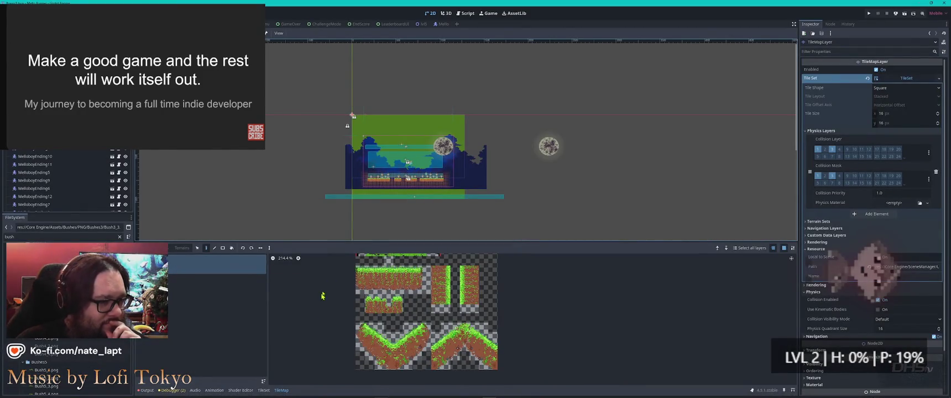
Step: Zoom into the level layout, then go back to the script editor
scroll(414, 99, "up", 2)
scroll(414, 100, "up", 1)
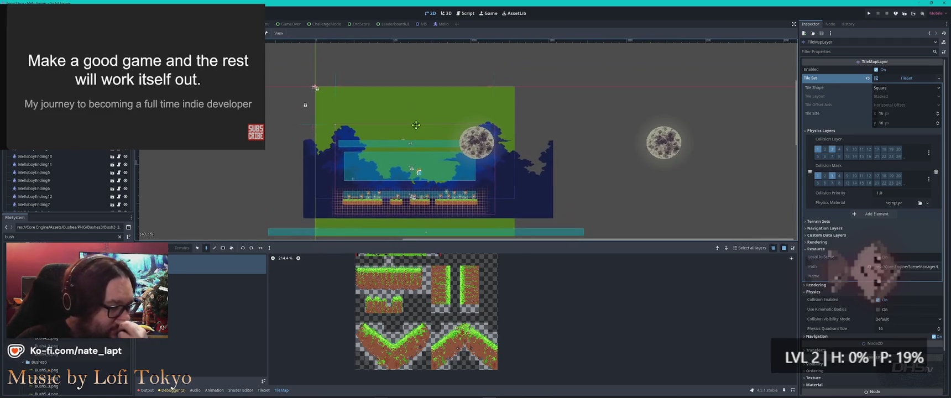
scroll(413, 147, "up", 2)
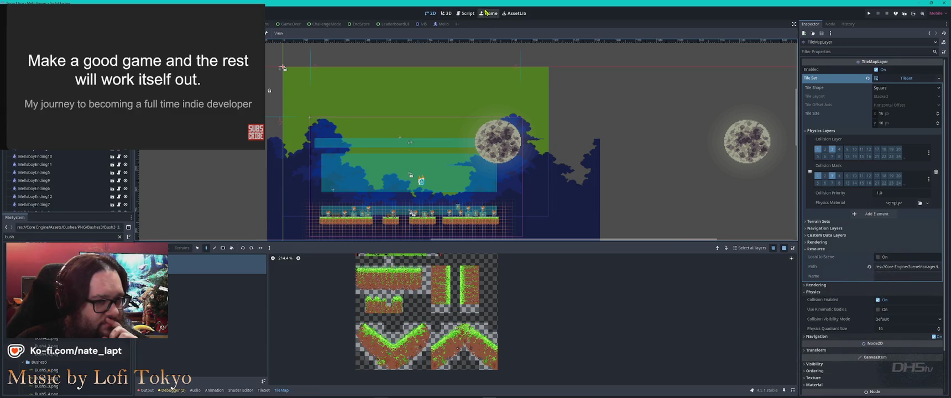
left_click(467, 12)
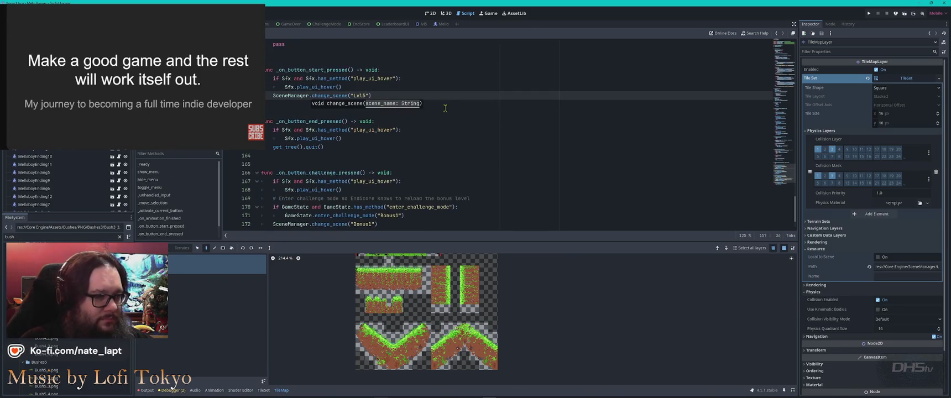
Step: Run the project with F5 and press Start on the main menu to begin playing
key("F5")
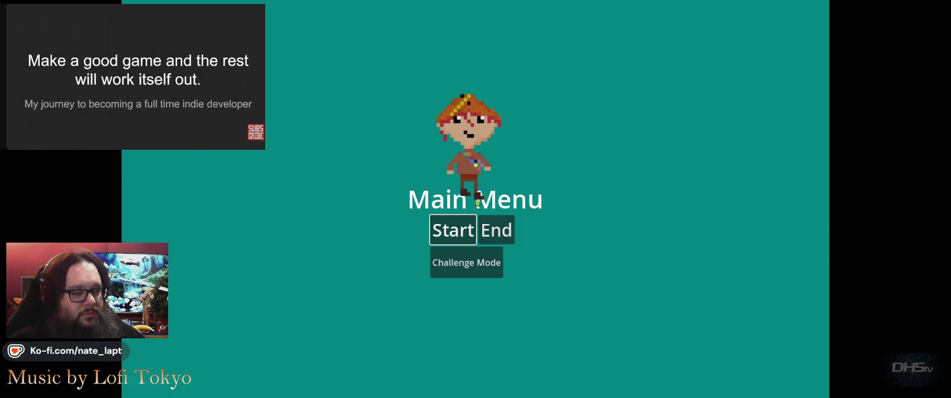
left_click(454, 230)
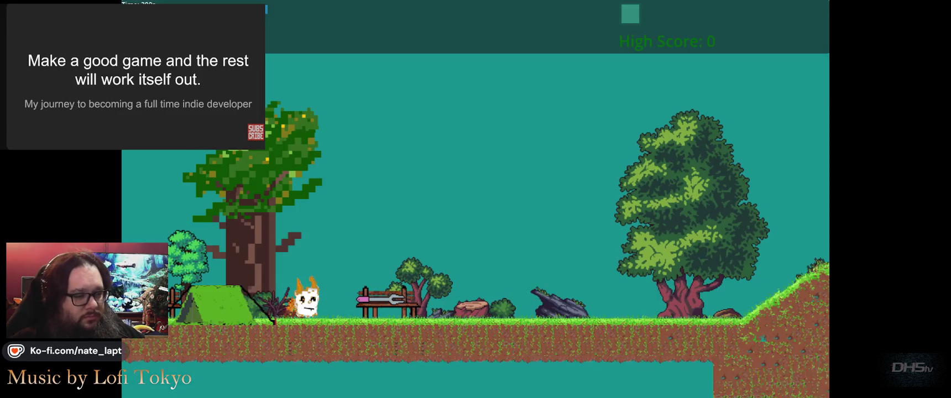
Step: Walk the cat right, grab the fork, and jump onto the upper ledge beside the skull enemy
key("Right")
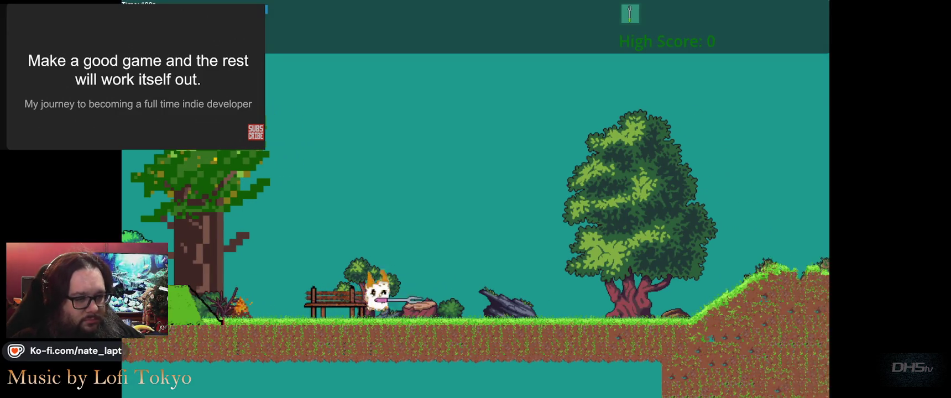
key("space")
key("Right")
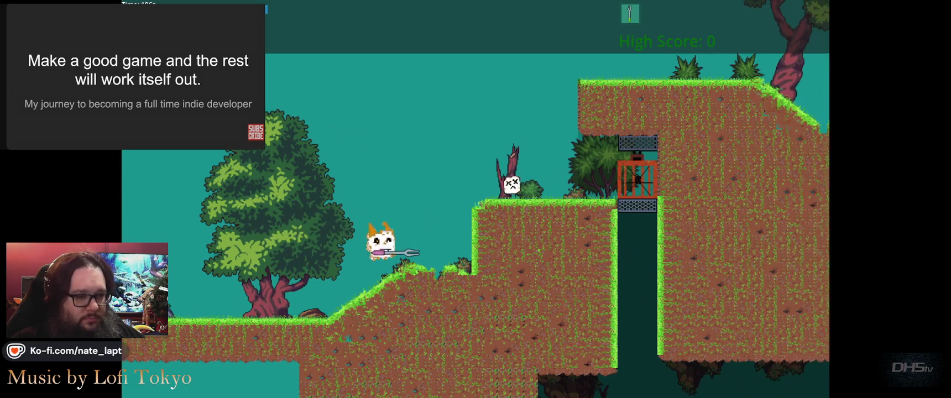
key("Left")
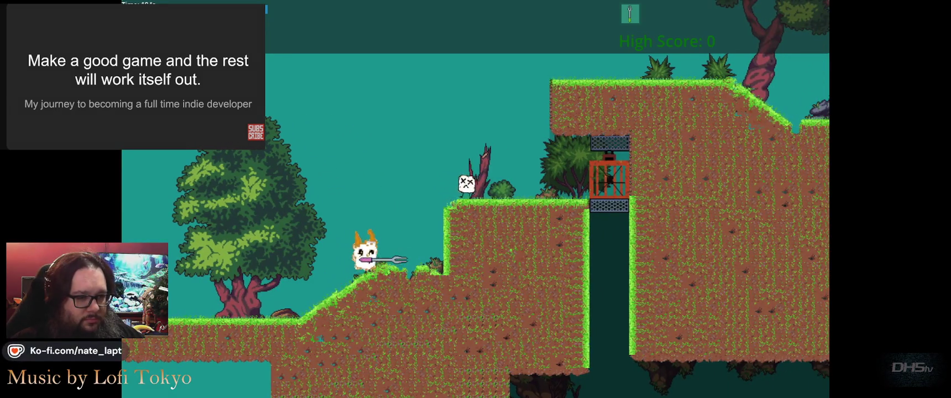
key("Right")
key("space")
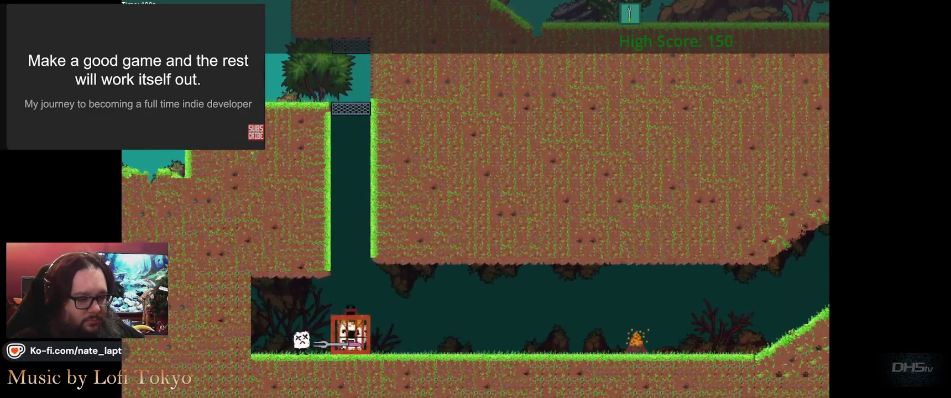
Step: Defeat the skull enemies while pushing right into the underground caves, raising the High Score to 300
key("Right")
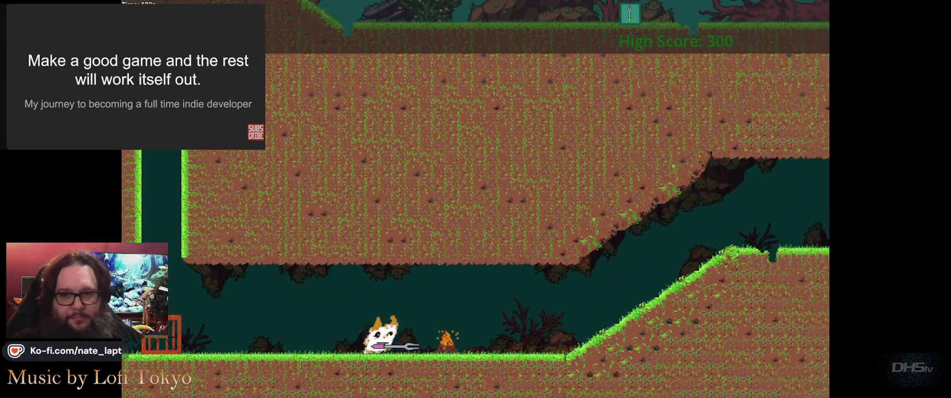
key("Right")
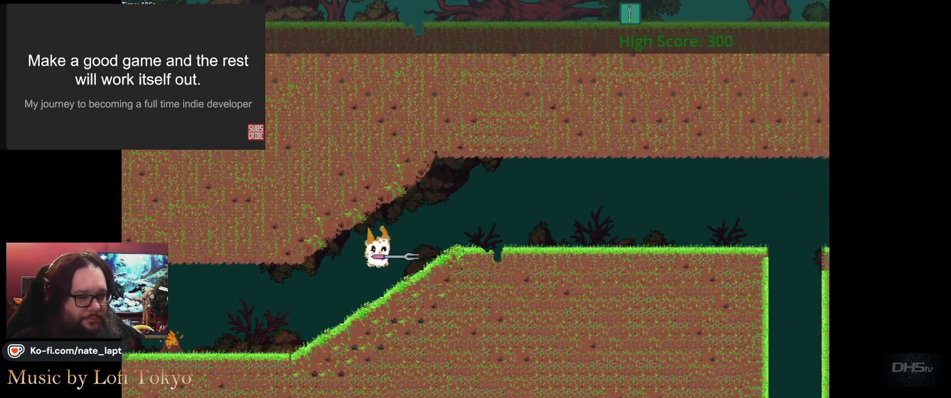
key("Right")
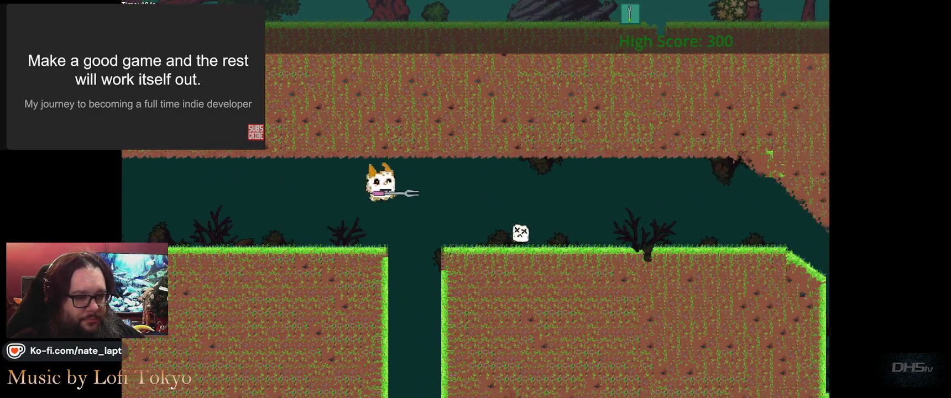